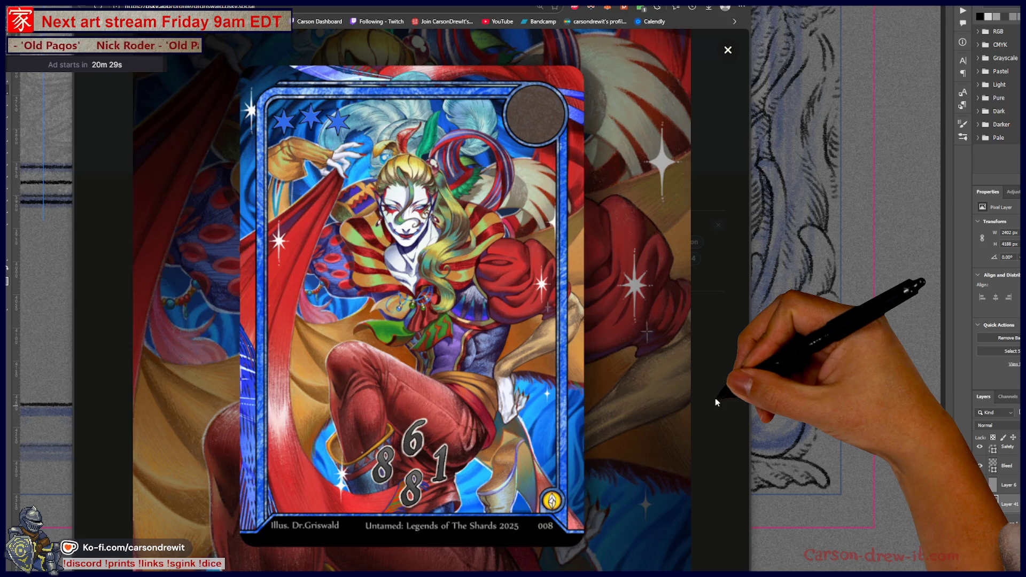
# View the Kefka card image full size, then like the Kefka card post
pyautogui.click(715, 397)
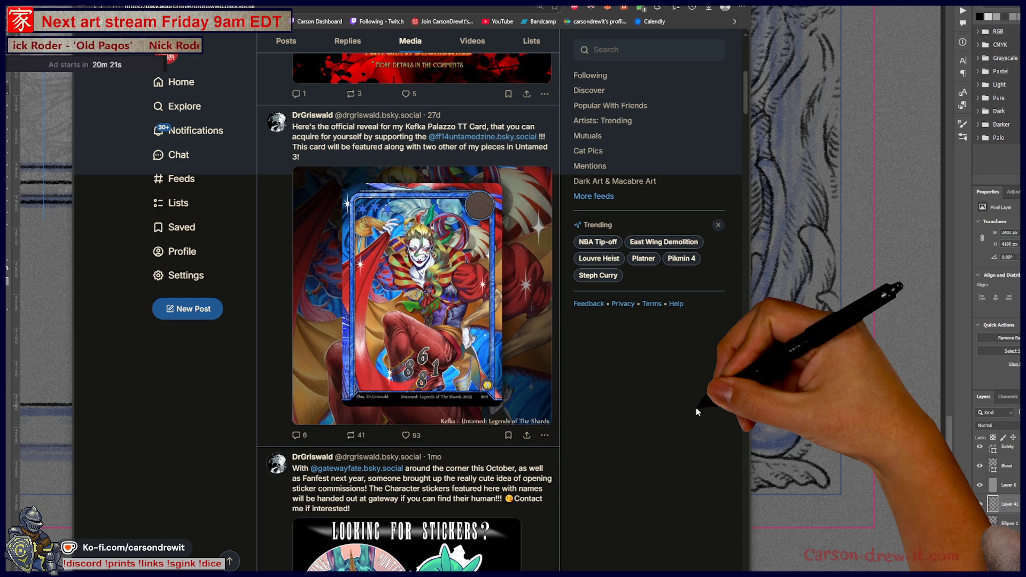
pyautogui.click(385, 320)
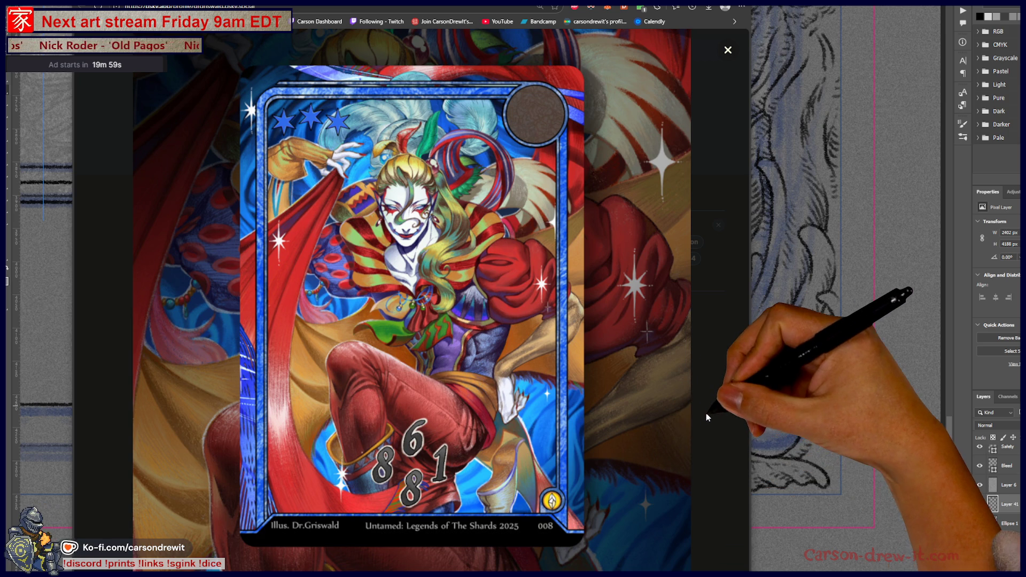
pyautogui.click(706, 413)
pyautogui.click(406, 435)
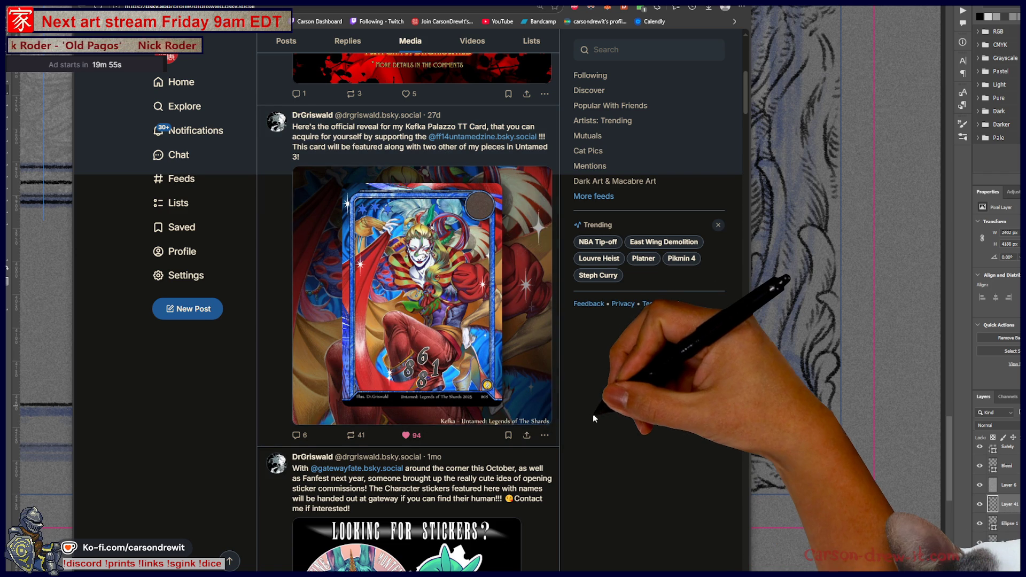
pyautogui.scroll(-3, 590, 417)
pyautogui.scroll(-1, 591, 424)
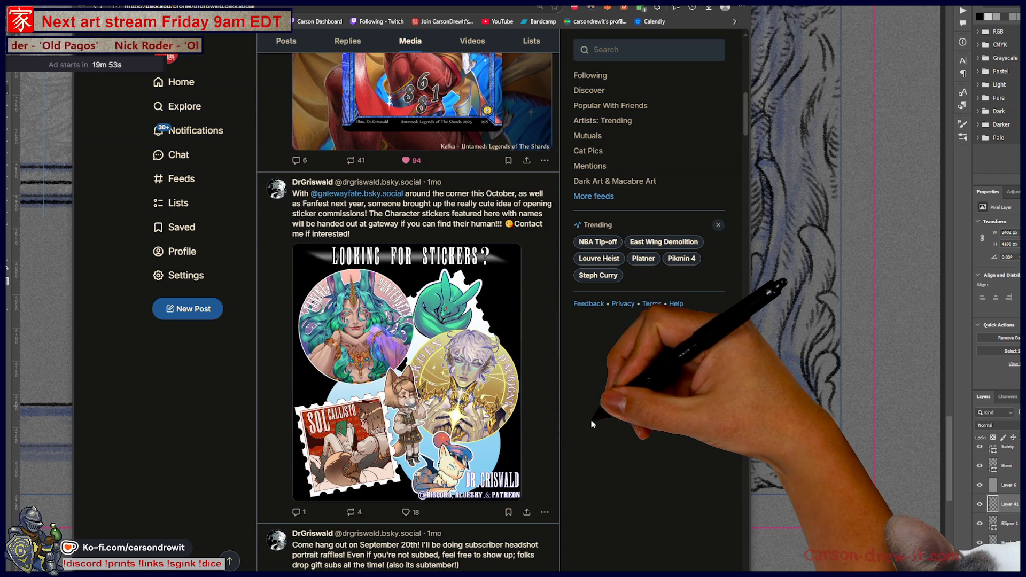
pyautogui.scroll(-2, 592, 424)
pyautogui.scroll(-4, 590, 431)
pyautogui.scroll(-1, 591, 431)
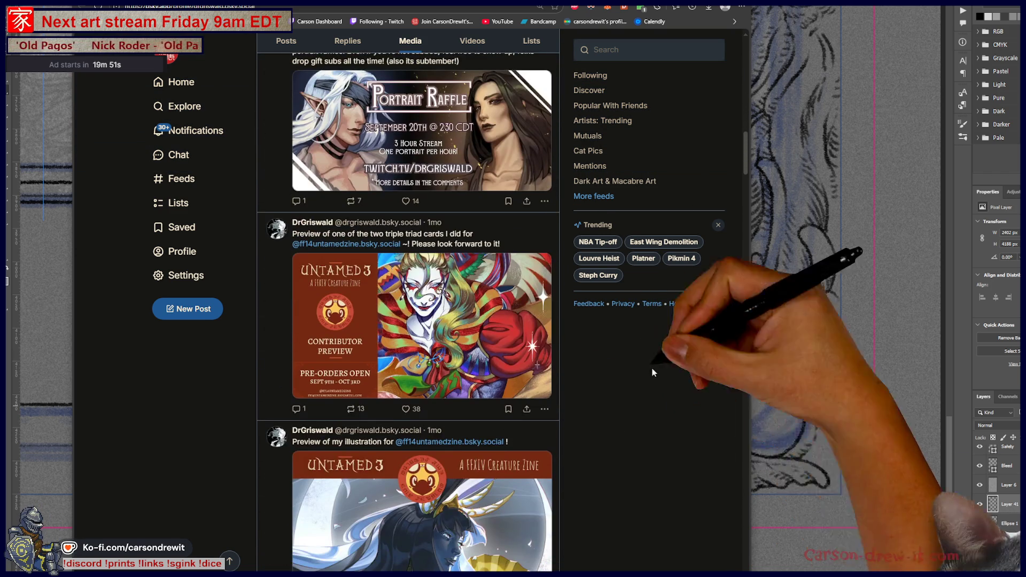
pyautogui.scroll(-2, 652, 372)
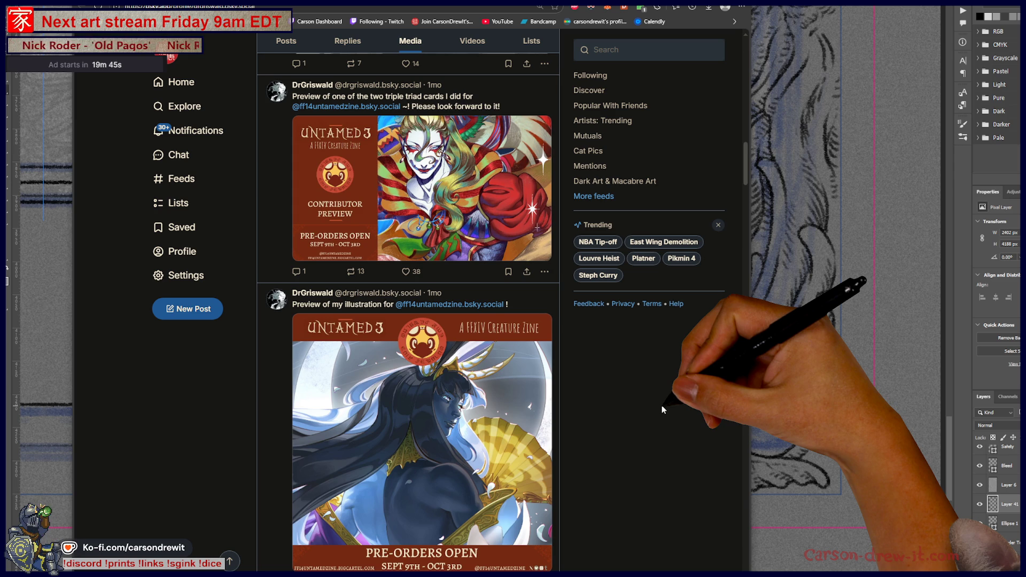
pyautogui.scroll(-2, 661, 405)
pyautogui.scroll(-2, 660, 407)
pyautogui.scroll(-1, 658, 407)
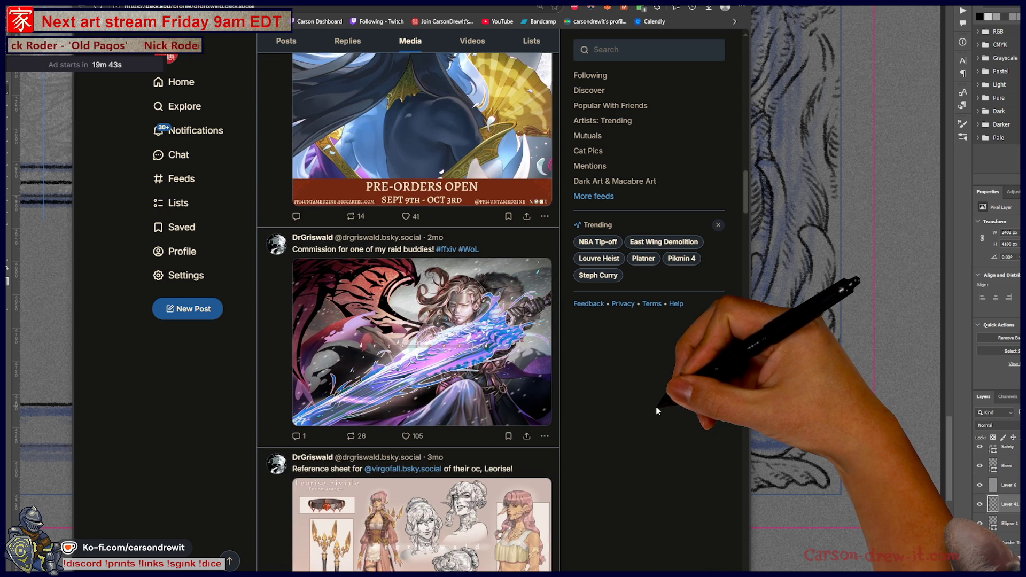
# Like the raid buddy commission post and view the Leorise sheet and face artwork full size
pyautogui.click(405, 435)
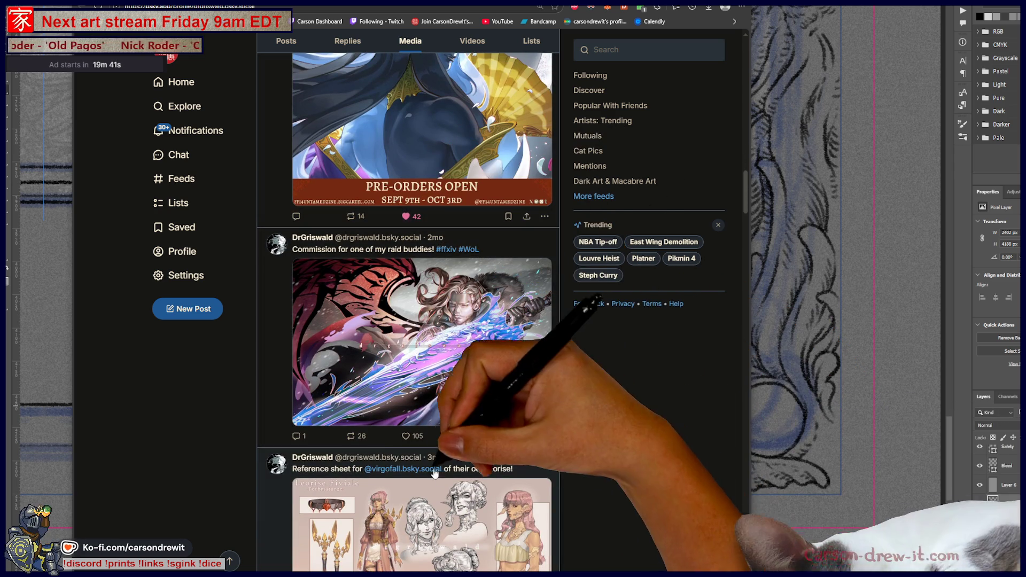
pyautogui.scroll(-2, 665, 452)
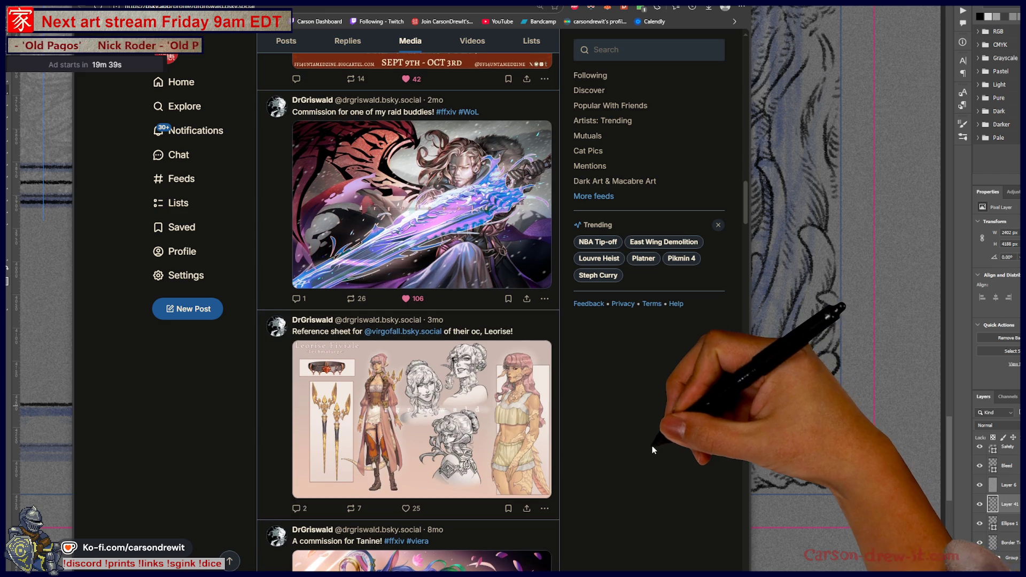
pyautogui.click(540, 433)
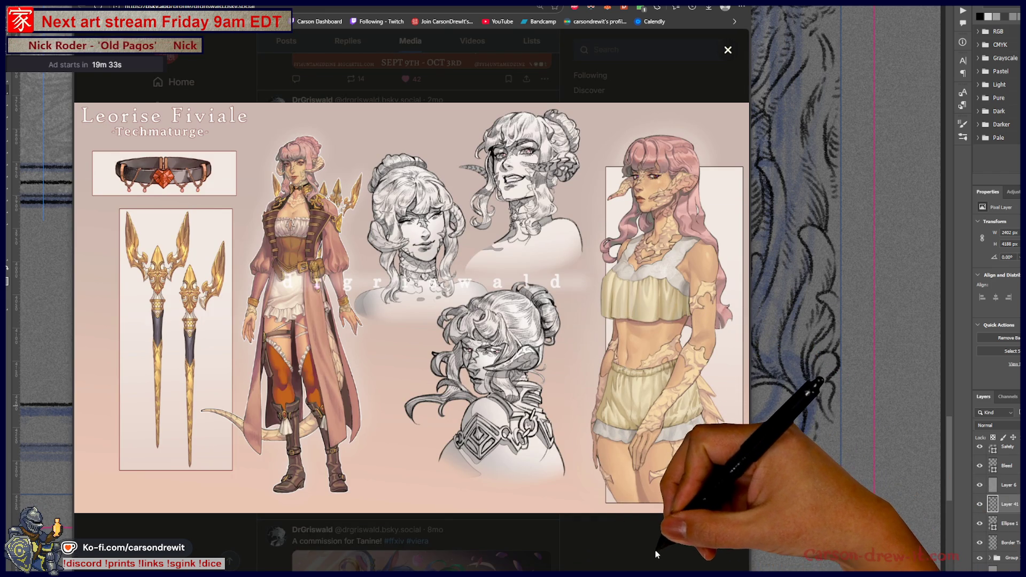
pyautogui.click(617, 533)
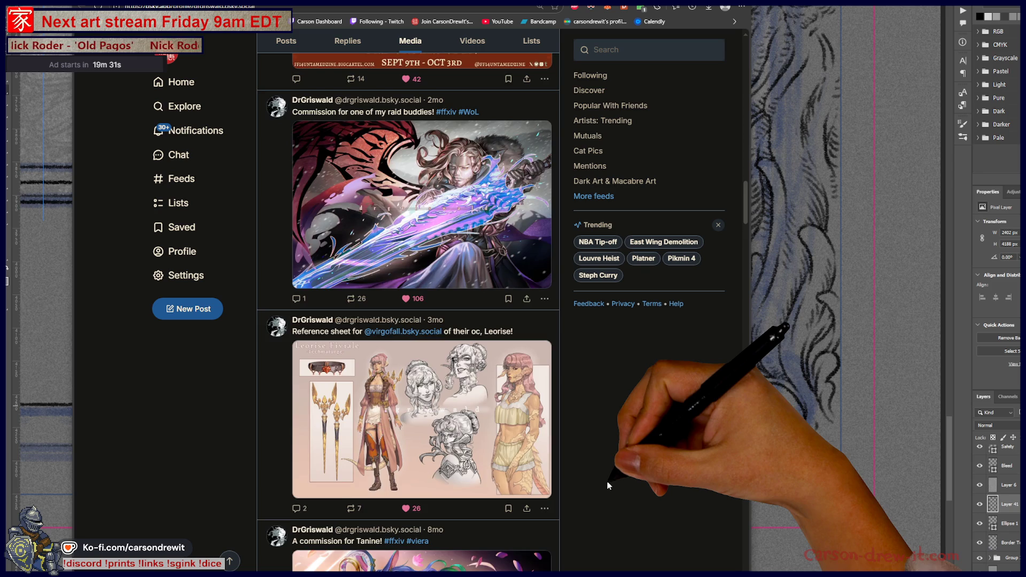
pyautogui.scroll(-3, 608, 484)
pyautogui.scroll(-1, 602, 482)
pyautogui.scroll(-2, 599, 482)
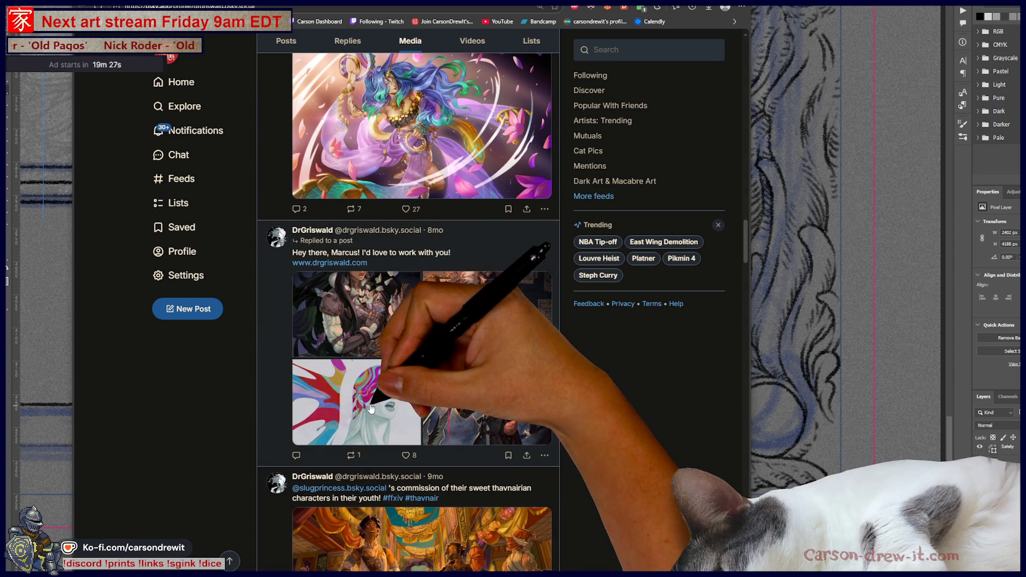
pyautogui.click(397, 409)
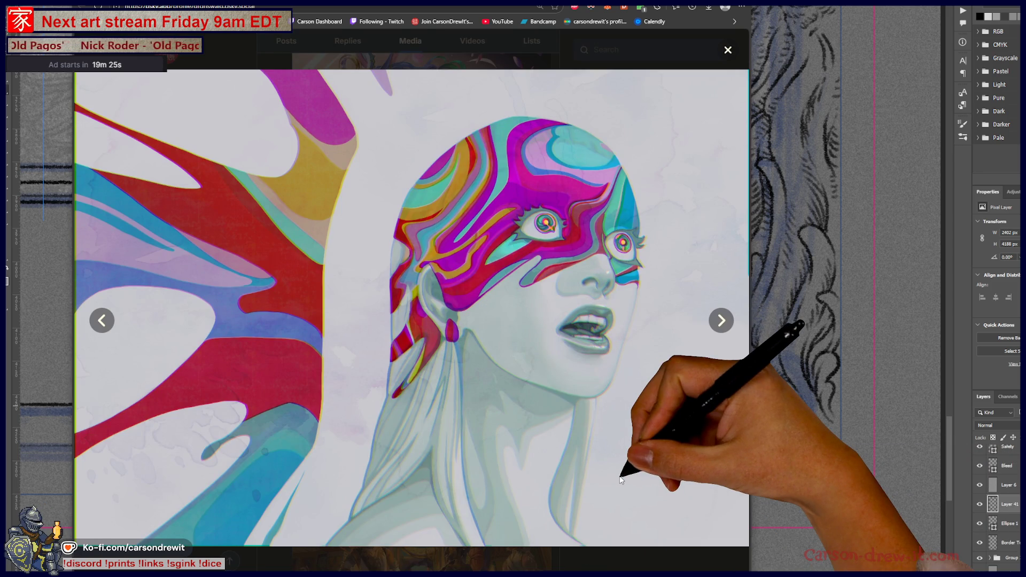
pyautogui.click(727, 52)
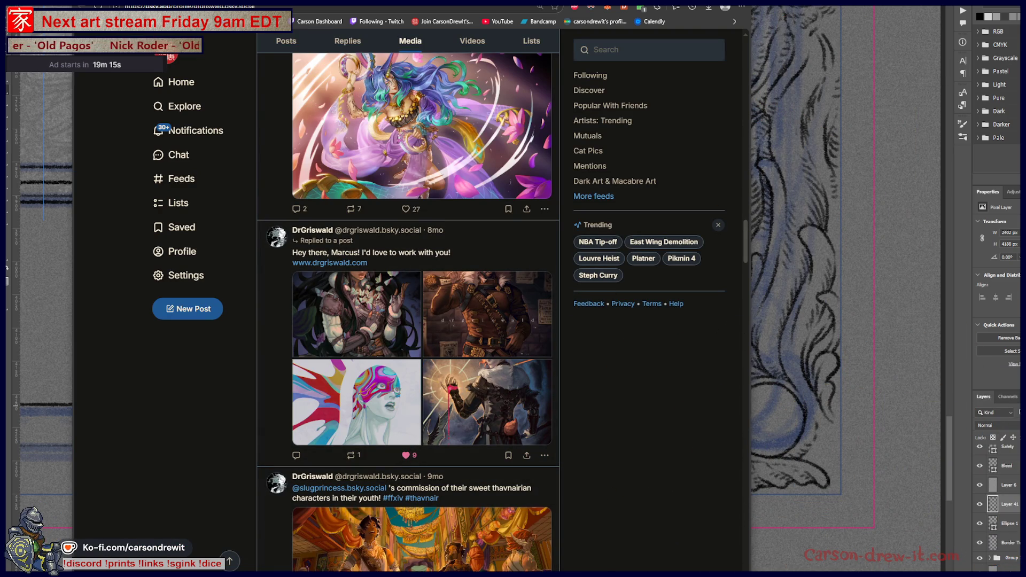
pyautogui.hotkey('alt', 'Left')
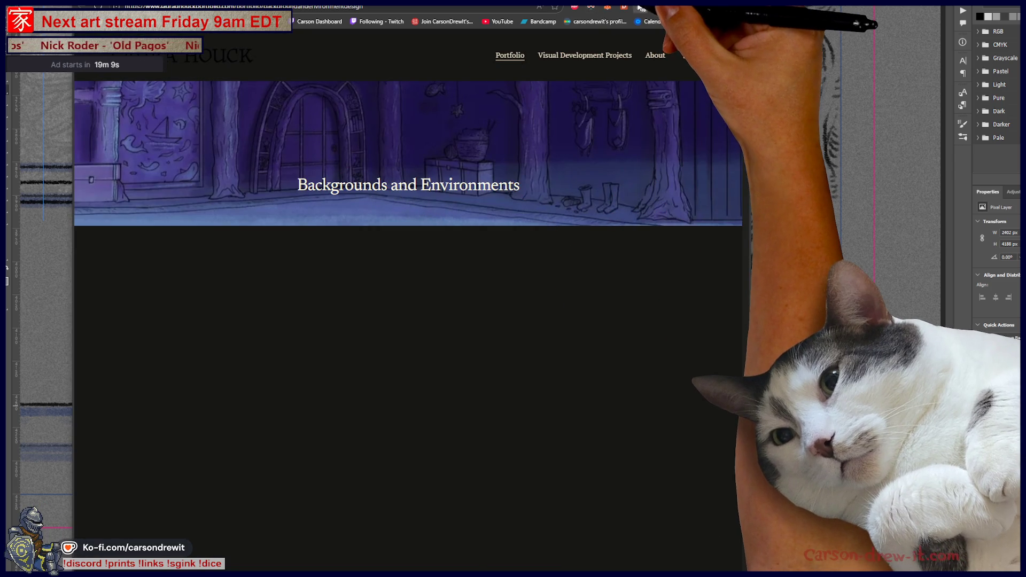
# Open the Light Temple artwork in the lightbox and step forward to the garden scene
pyautogui.click(592, 11)
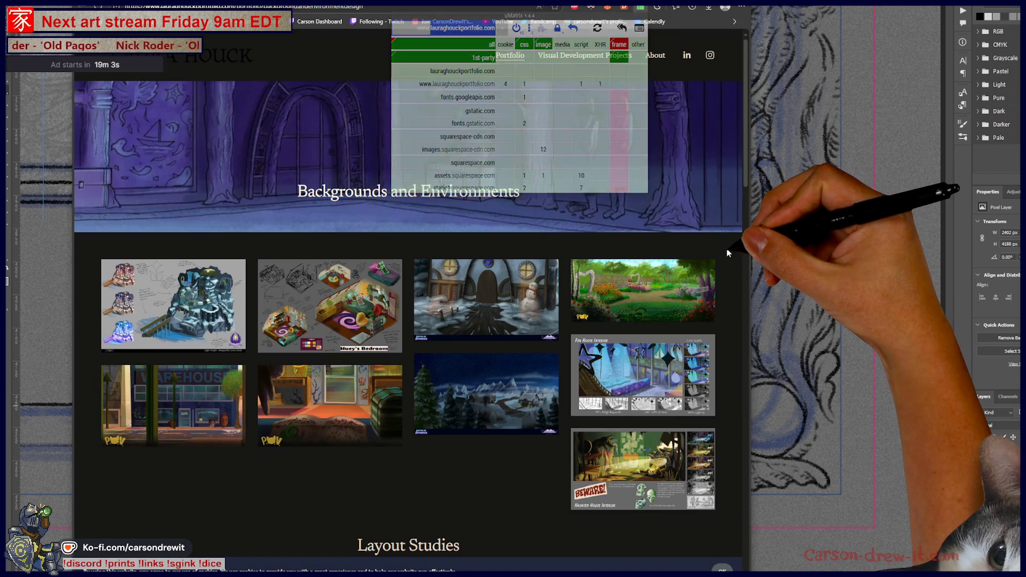
pyautogui.click(173, 304)
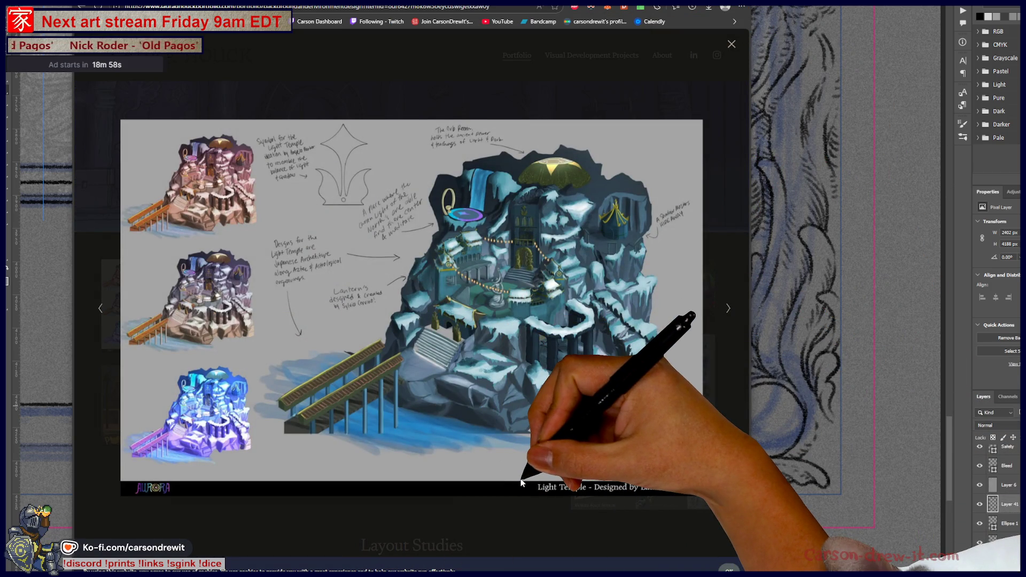
pyautogui.click(728, 309)
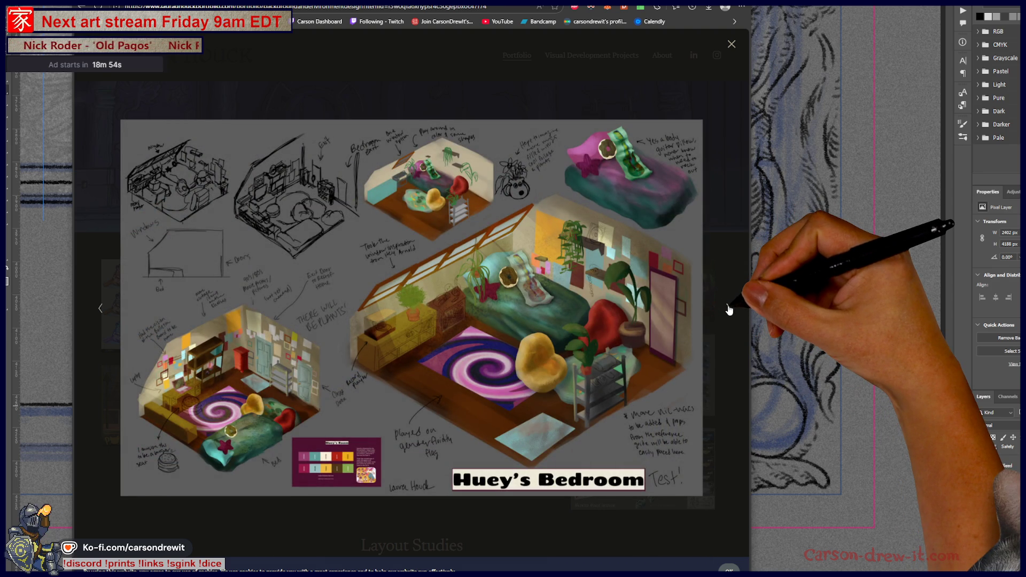
pyautogui.click(729, 309)
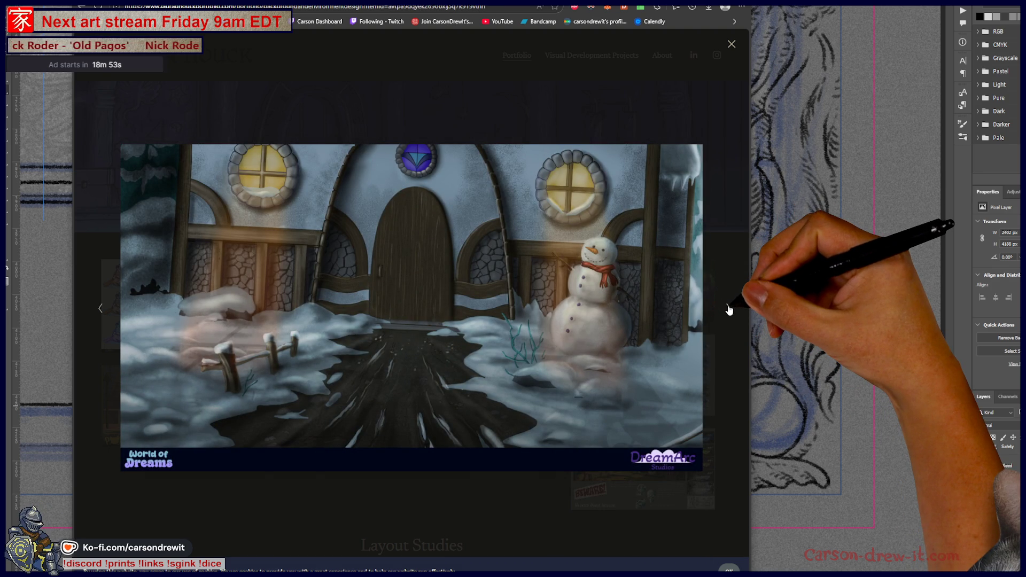
pyautogui.click(728, 309)
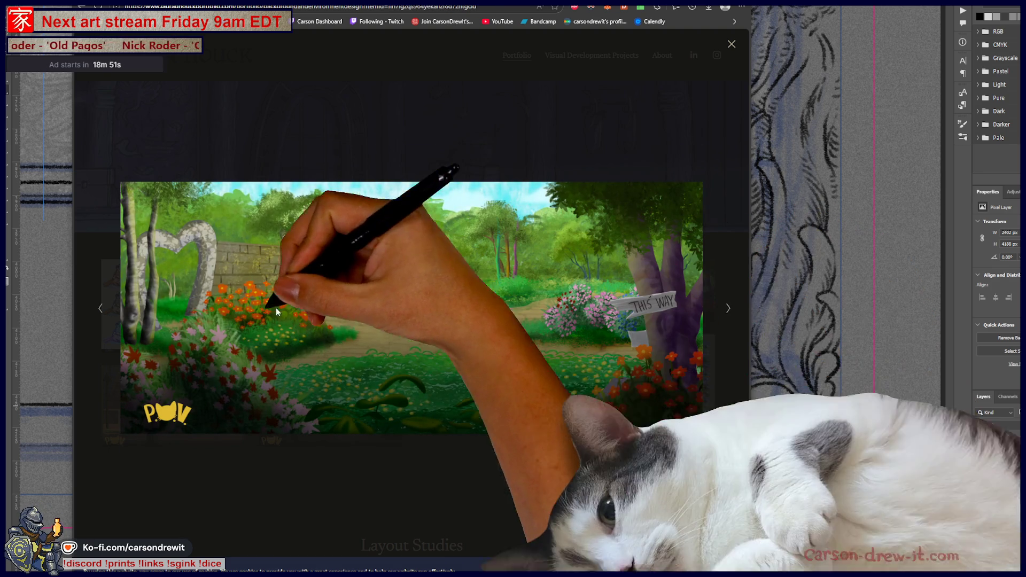
pyautogui.click(102, 311)
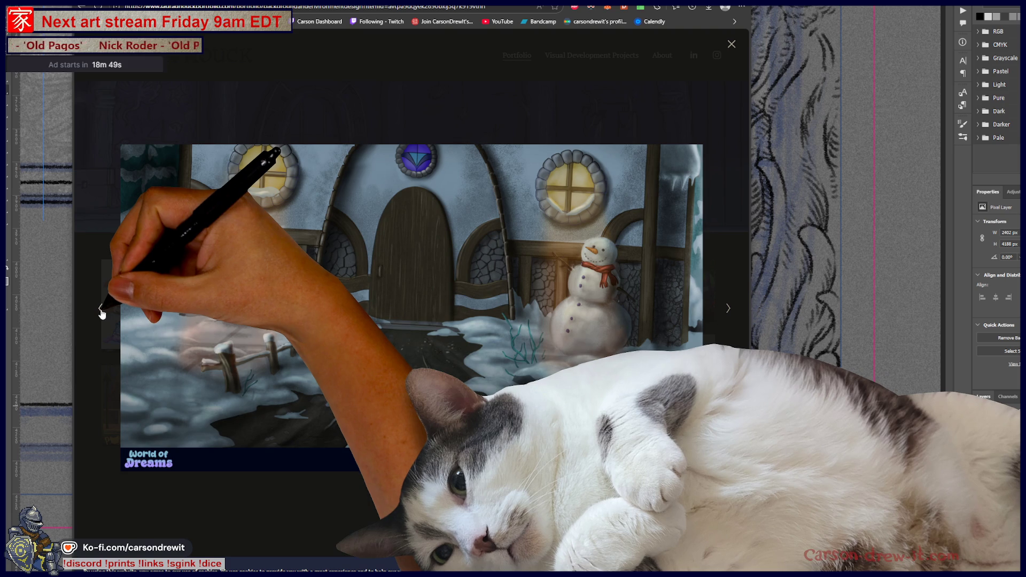
# Step on through the Fun House and warehouse pieces, then back to the snowy village scene
pyautogui.click(728, 309)
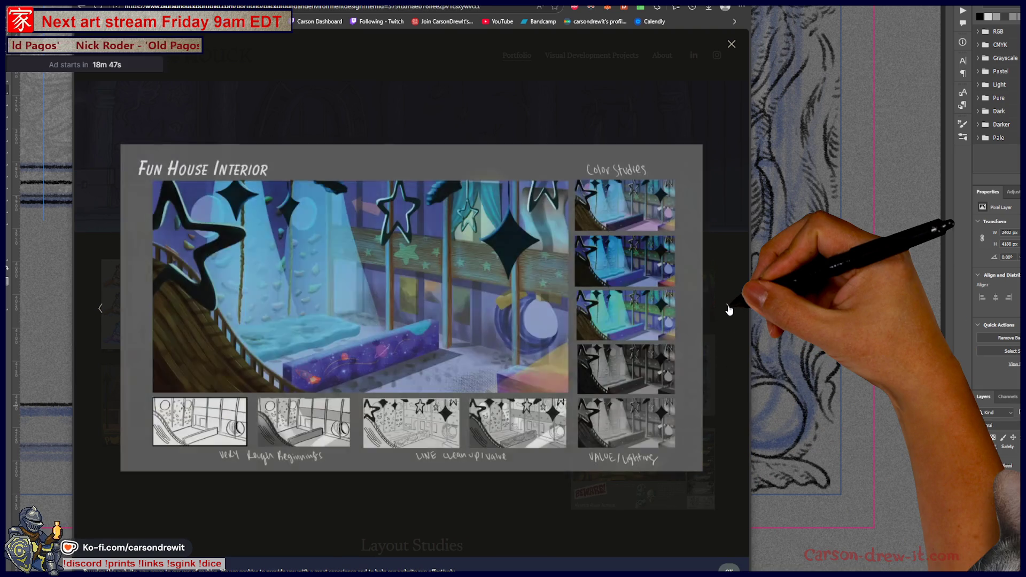
pyautogui.click(729, 310)
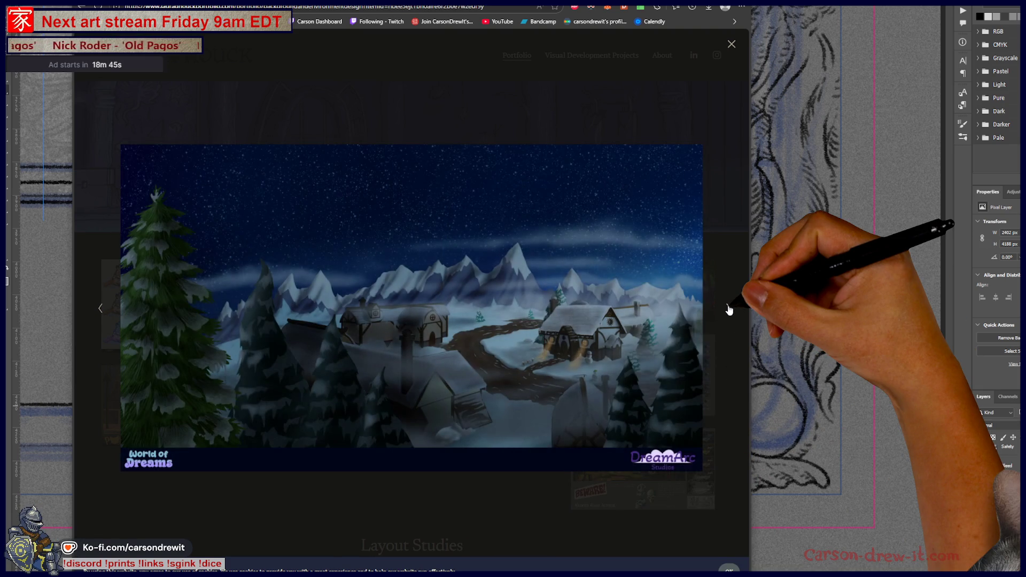
pyautogui.click(729, 309)
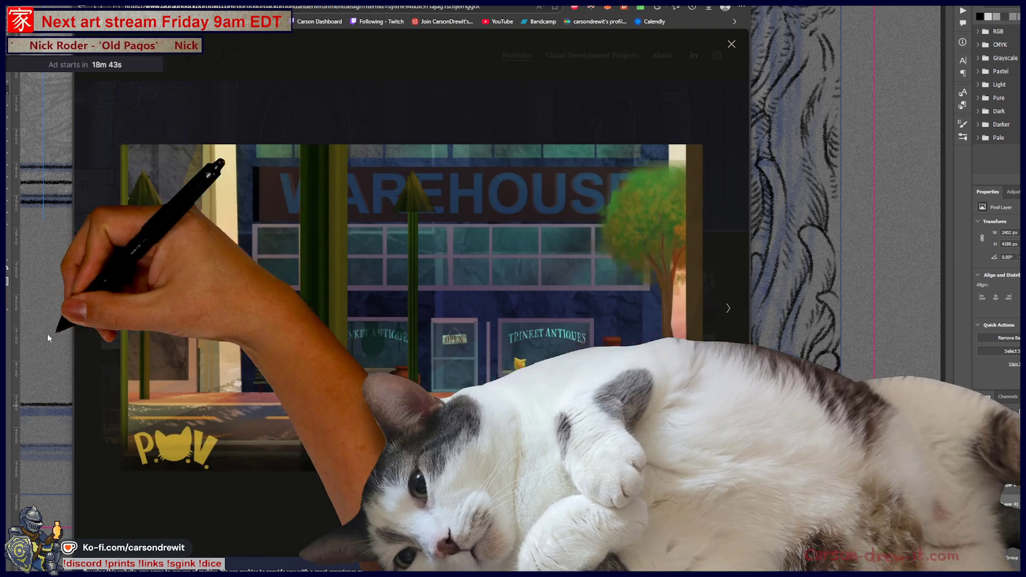
pyautogui.click(100, 313)
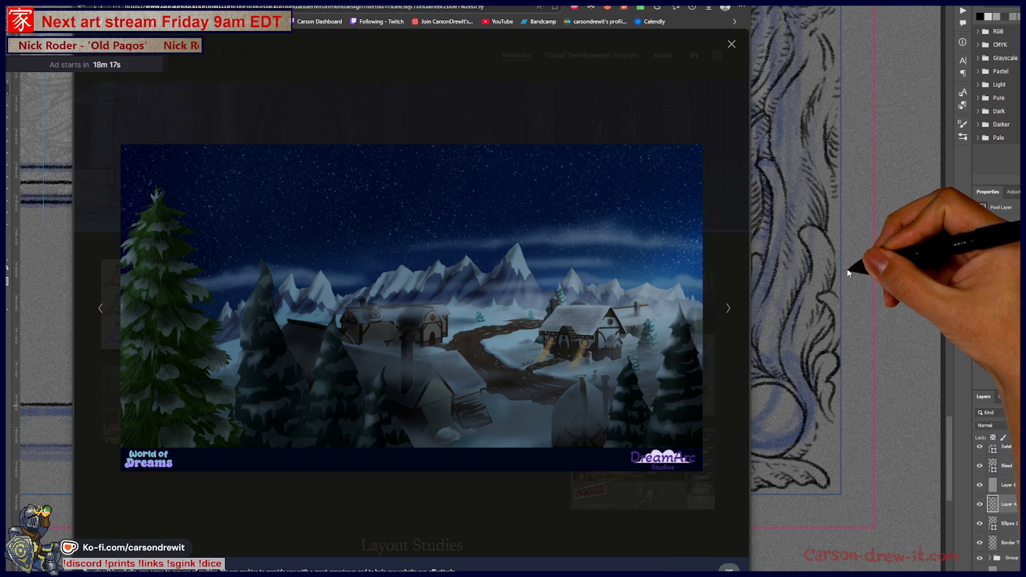
# Pan over the frame's skeletal figure and treasure area, then switch to the tree-and-woman document
pyautogui.click(852, 304)
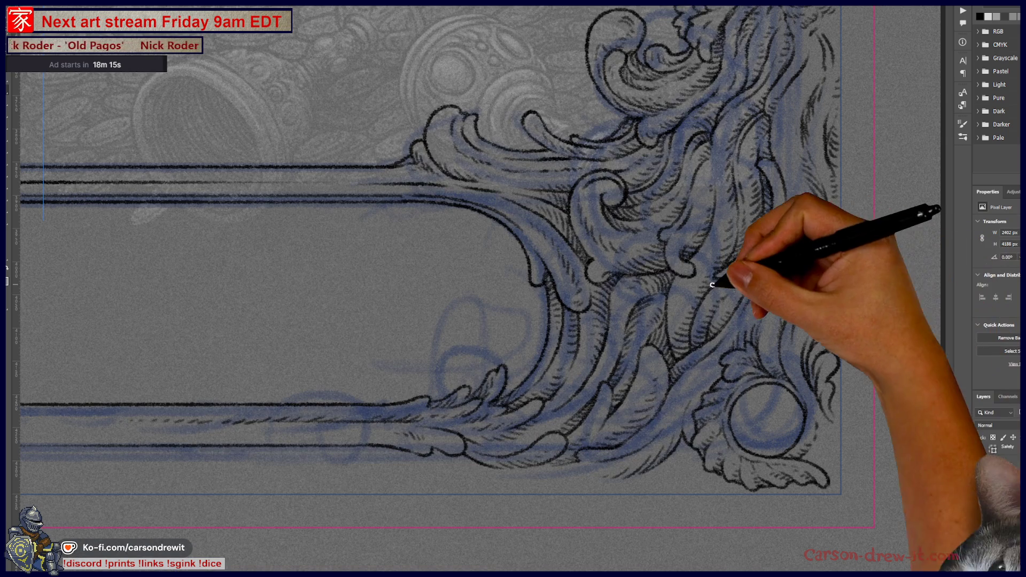
pyautogui.moveTo(709, 301)
pyautogui.mouseDown()
pyautogui.moveTo(525, 295)
pyautogui.moveTo(635, 279)
pyautogui.moveTo(623, 229)
pyautogui.moveTo(607, 280)
pyautogui.moveTo(641, 401)
pyautogui.moveTo(606, 149)
pyautogui.mouseUp()
pyautogui.moveTo(607, 310); pyautogui.dragTo(641, 251)
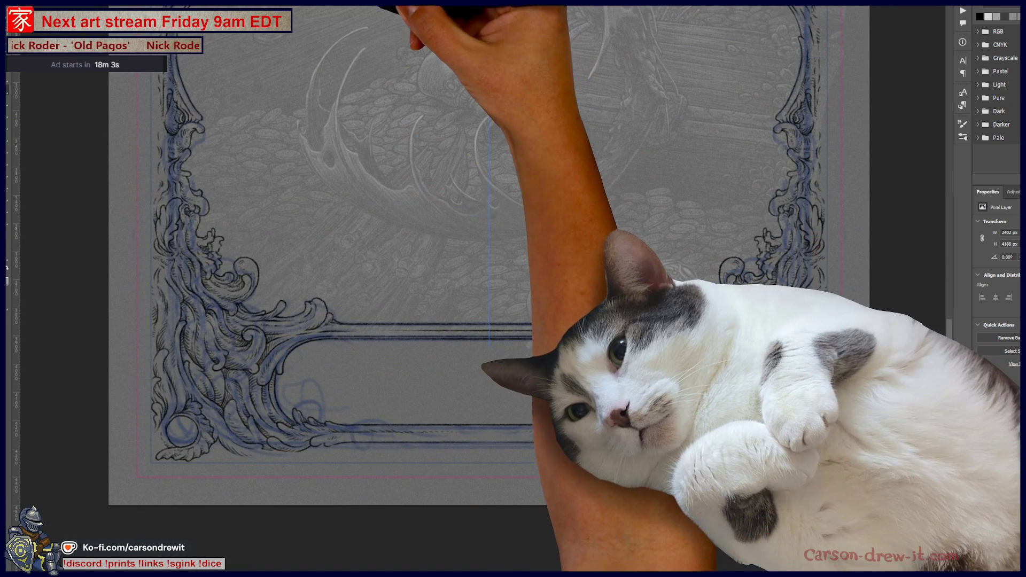
pyautogui.hotkey('ctrl', 'Tab')
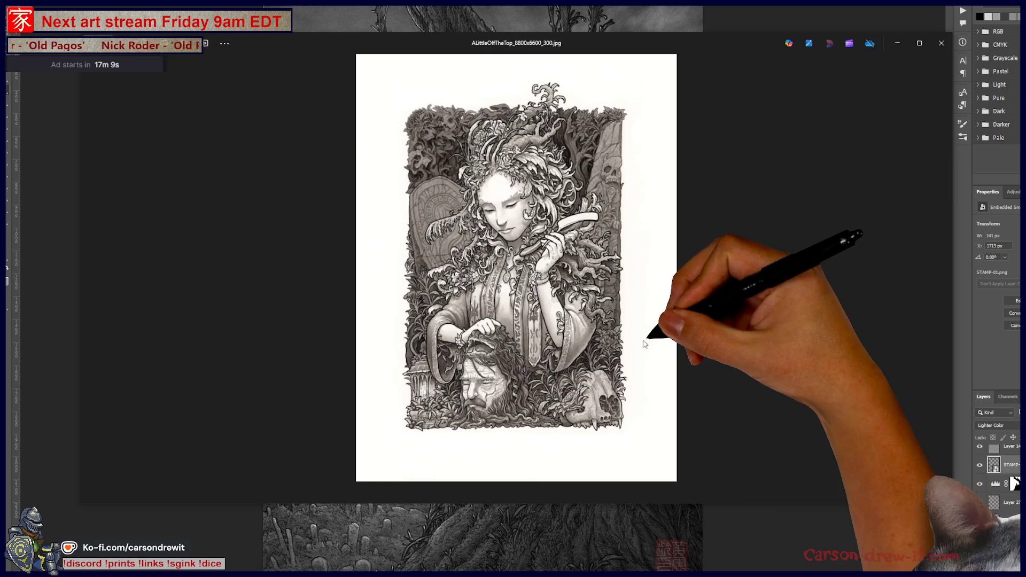
# View the black-and-white artwork and the archer painting full screen in Photos
pyautogui.click(920, 46)
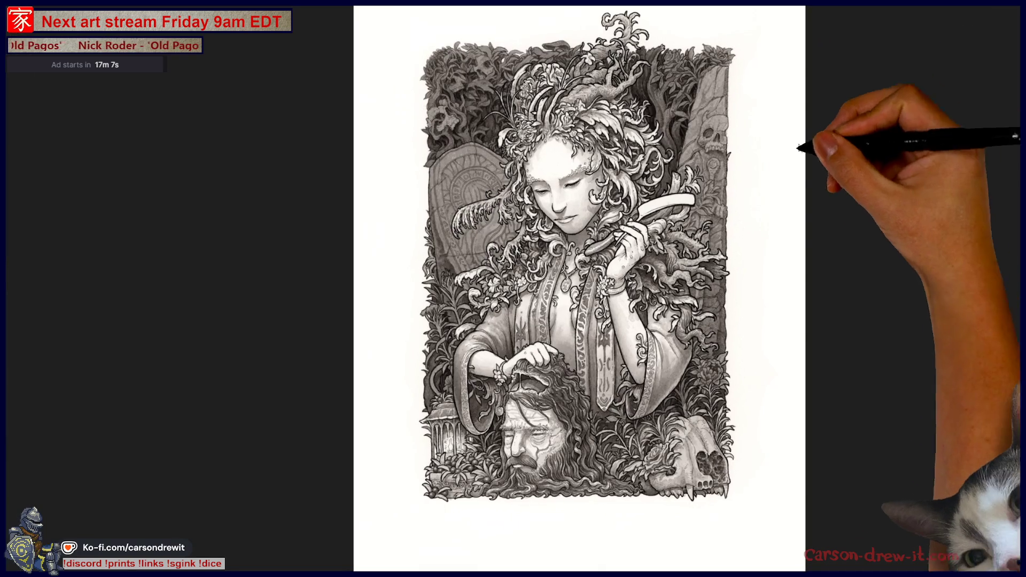
pyautogui.scroll(2, 582, 266)
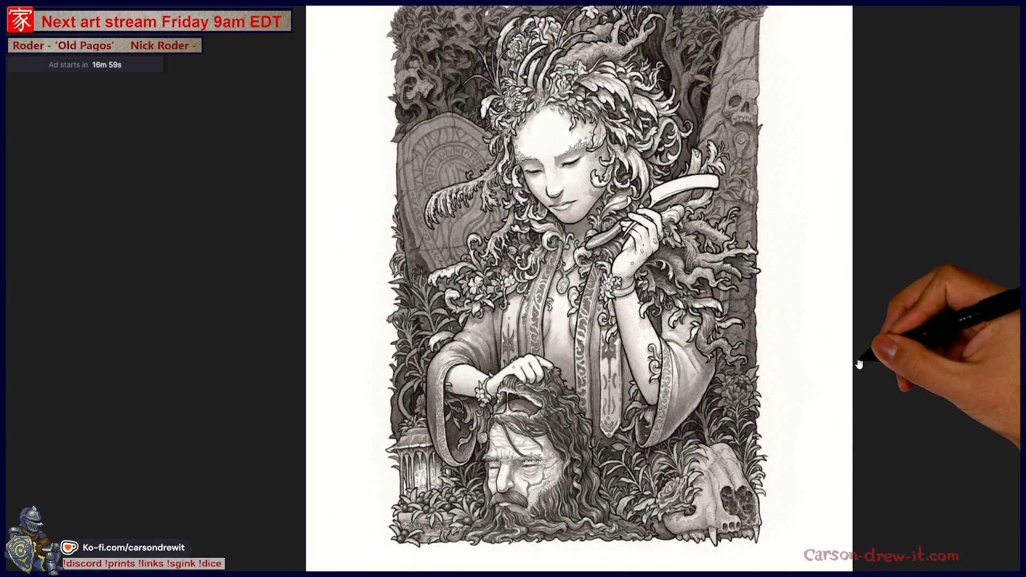
pyautogui.scroll(2, 848, 353)
pyautogui.scroll(-2, 848, 350)
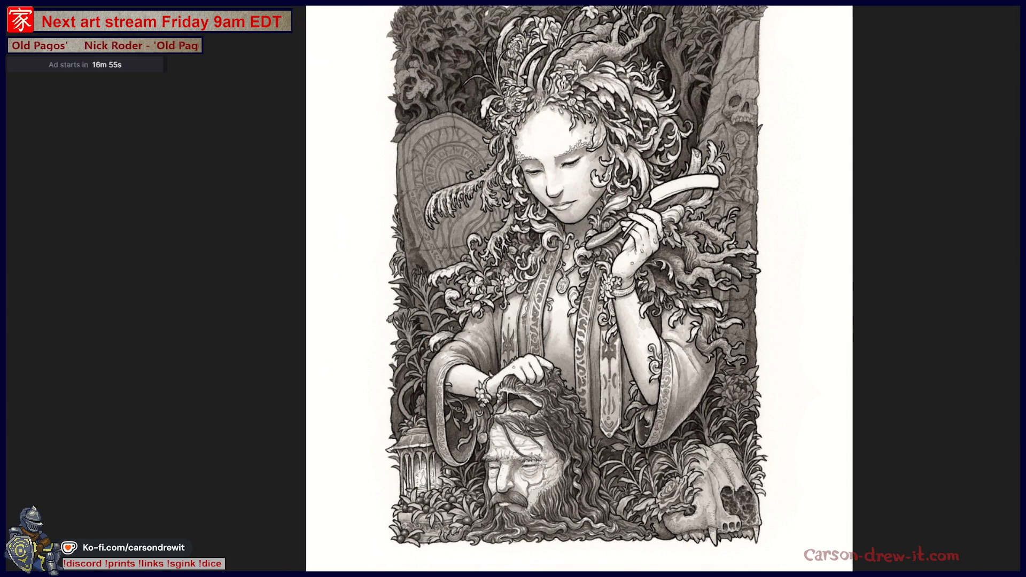
pyautogui.hotkey('alt', 'Tab')
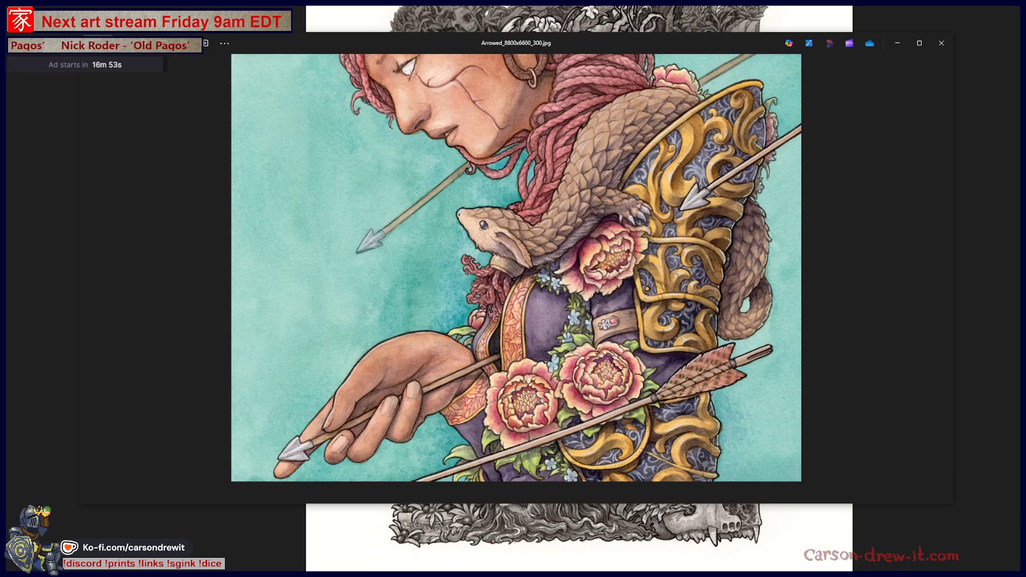
pyautogui.click(919, 43)
pyautogui.scroll(2, 968, 353)
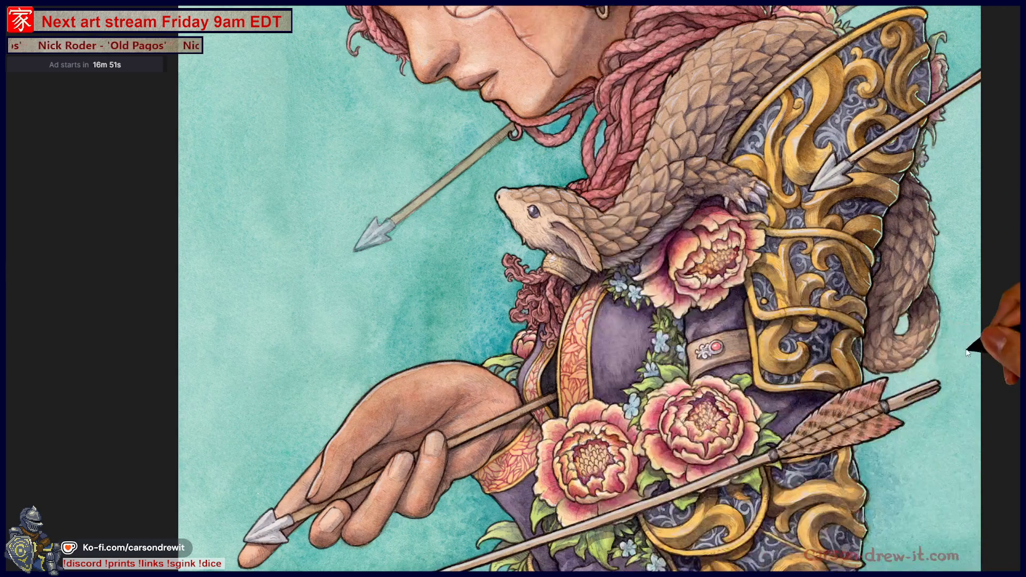
pyautogui.click(919, 42)
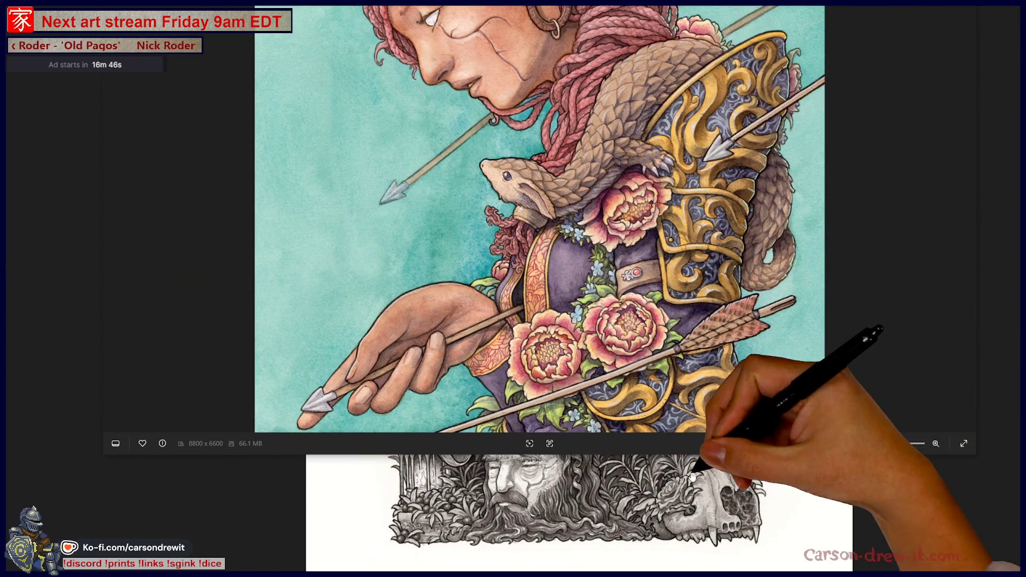
pyautogui.press('super+Up')
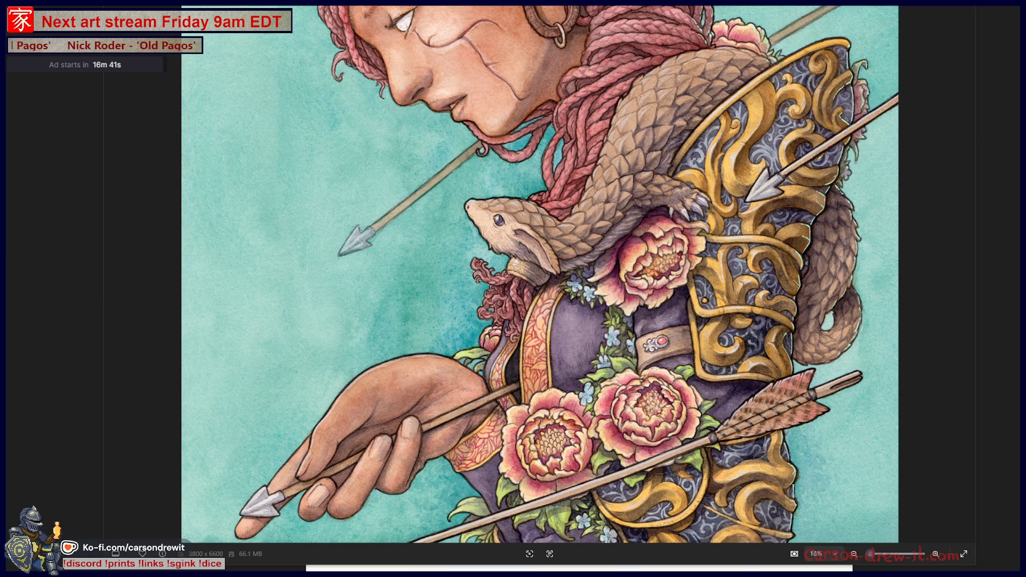
# Show the falcon-woman drawing full screen and make its viewer window taller
pyautogui.hotkey('alt', 'Tab')
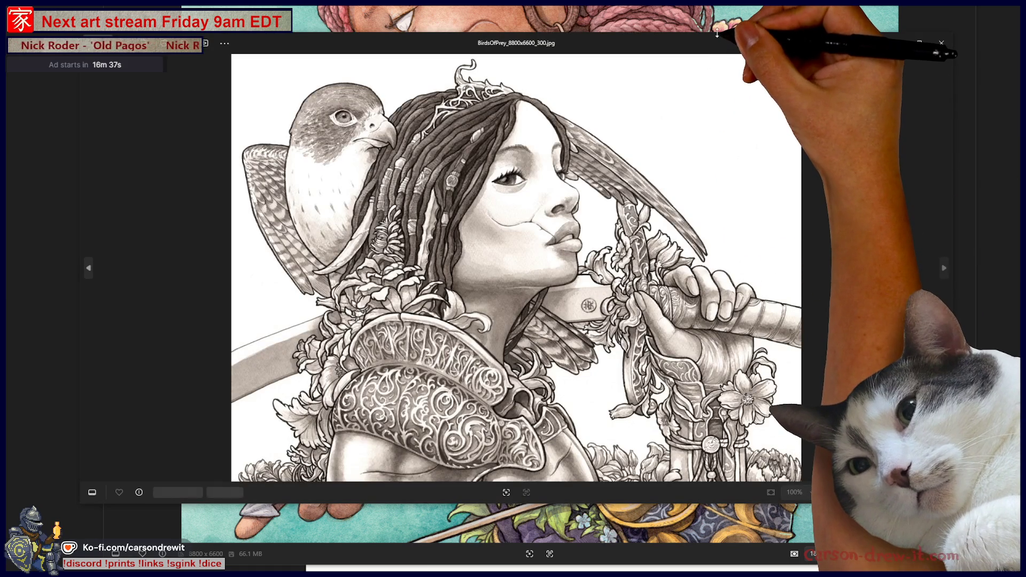
pyautogui.press('F11')
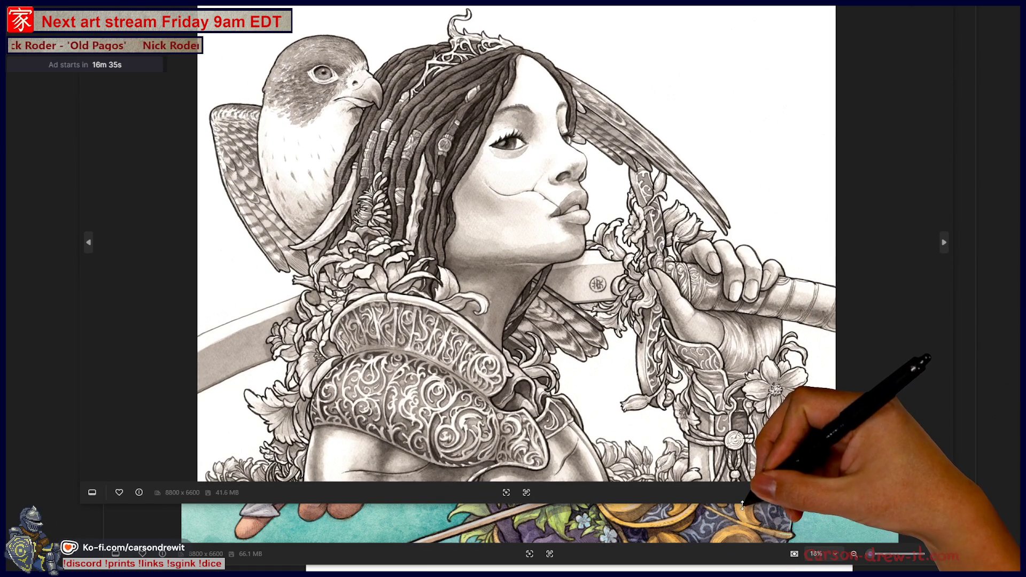
pyautogui.moveTo(745, 515); pyautogui.dragTo(745, 550)
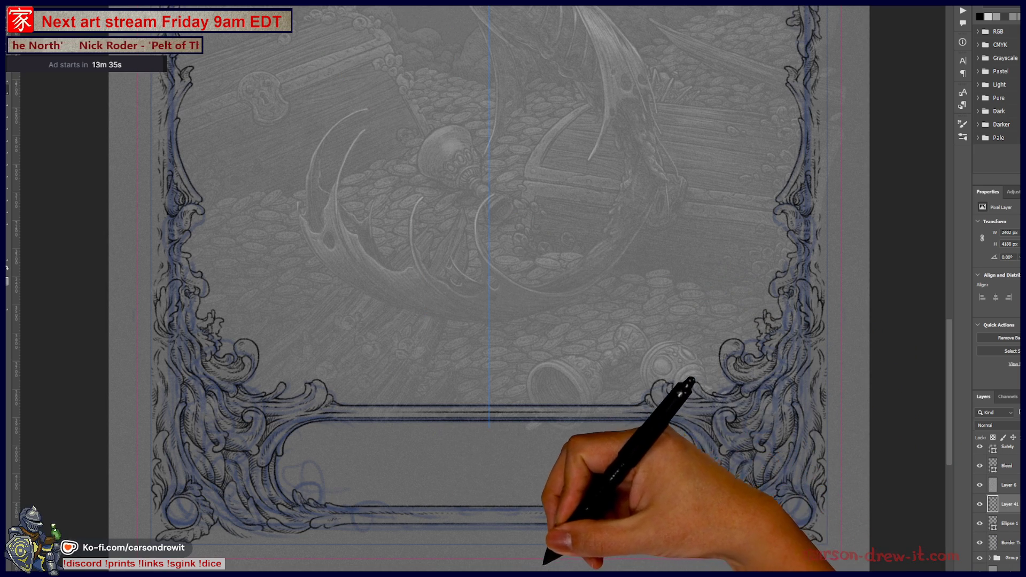
pyautogui.scroll(2, 515, 554)
pyautogui.scroll(1, 515, 544)
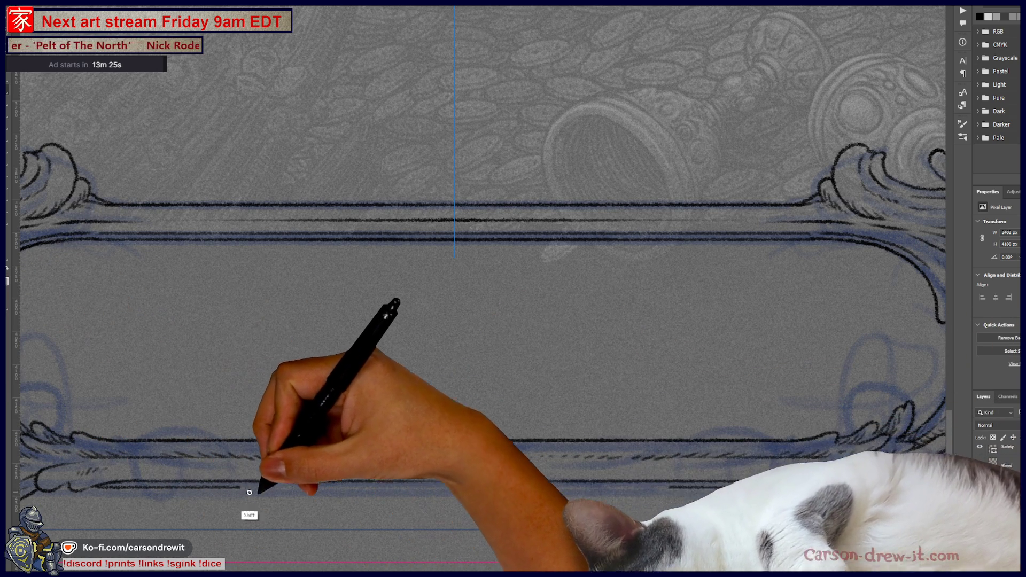
# Ink a straight line below the banner's lower edge and a curve along the scroll's bottom
pyautogui.moveTo(715, 521); pyautogui.dragTo(513, 451)
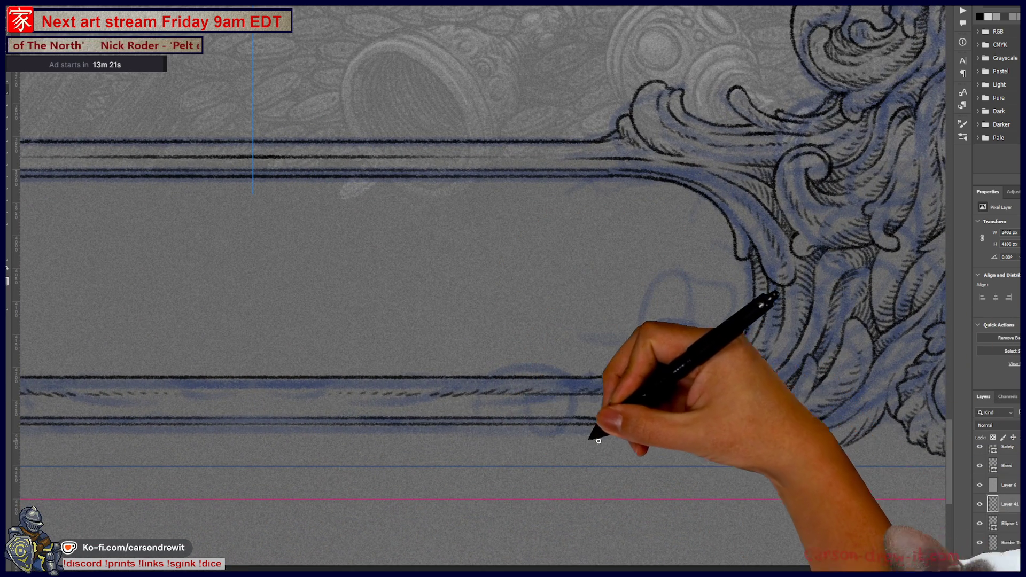
pyautogui.moveTo(374, 340); pyautogui.dragTo(611, 454)
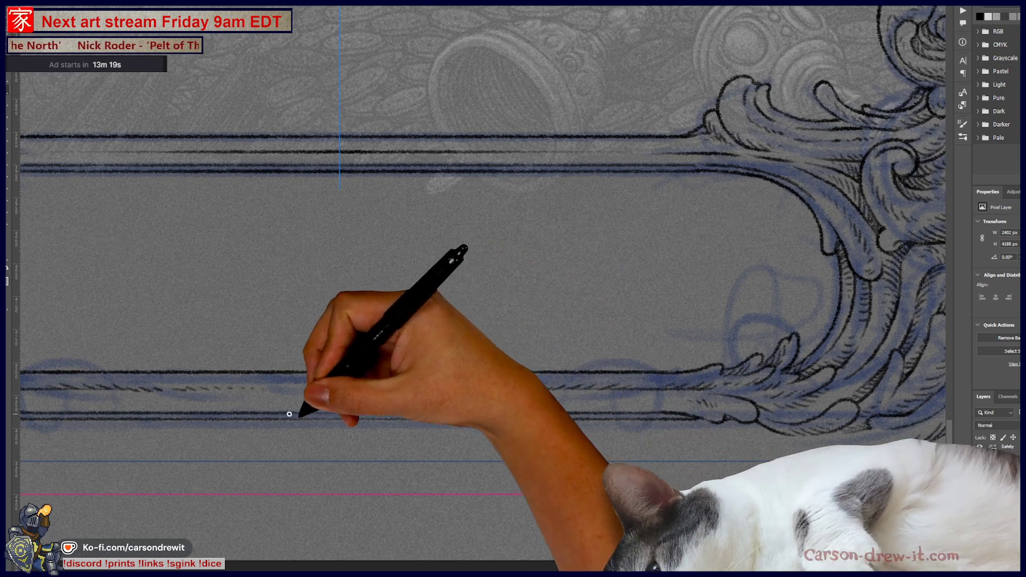
pyautogui.moveTo(226, 434); pyautogui.dragTo(694, 442)
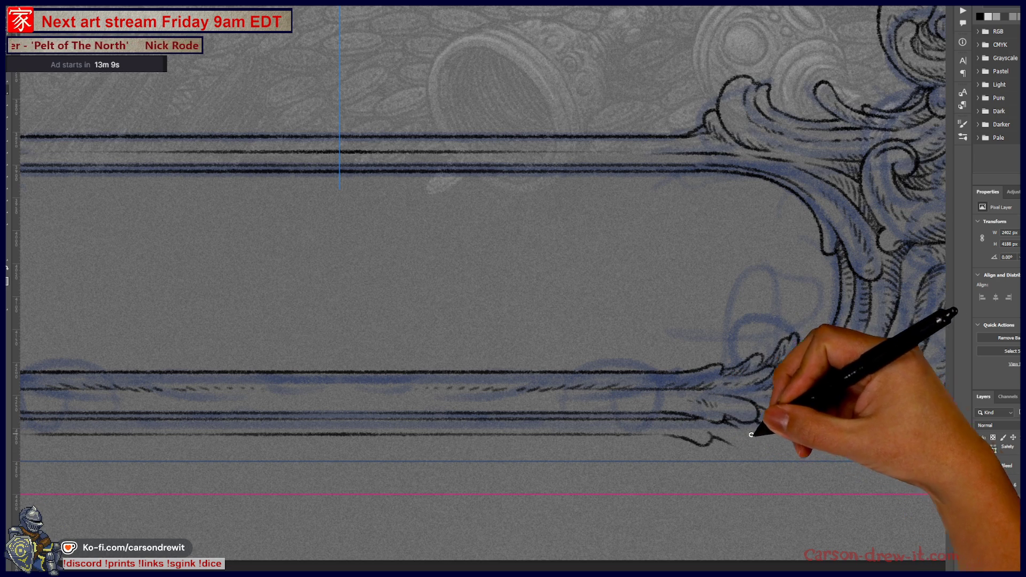
pyautogui.moveTo(751, 438); pyautogui.dragTo(837, 447)
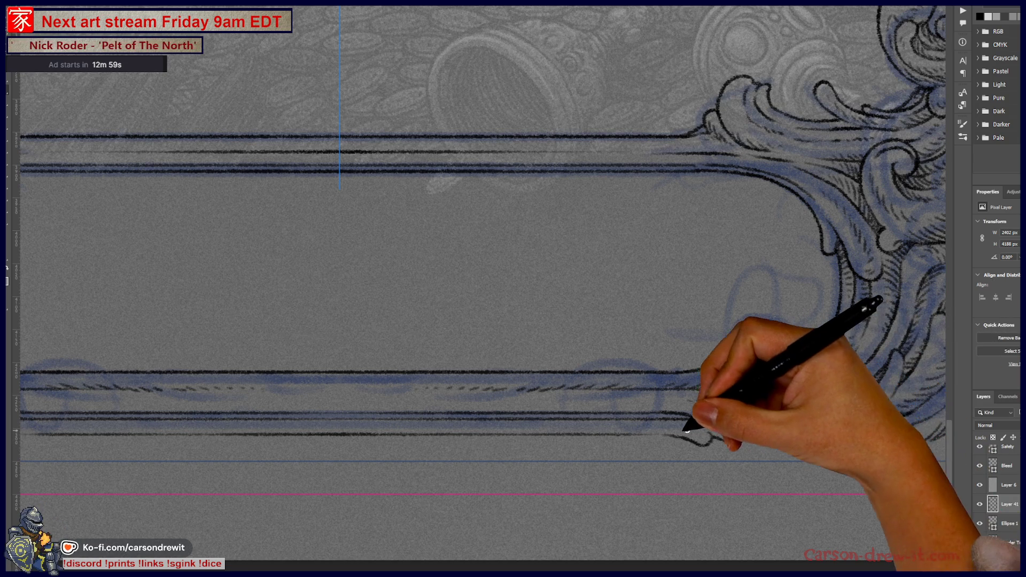
pyautogui.moveTo(434, 462)
pyautogui.mouseDown()
pyautogui.moveTo(505, 469)
pyautogui.moveTo(617, 449)
pyautogui.mouseUp()
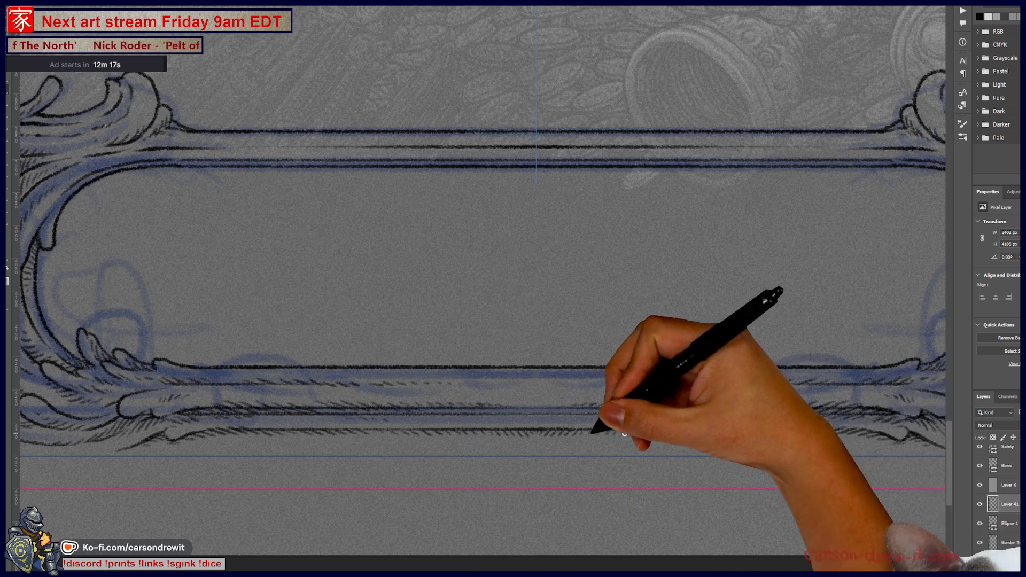
pyautogui.hotkey('ctrl', 'z')
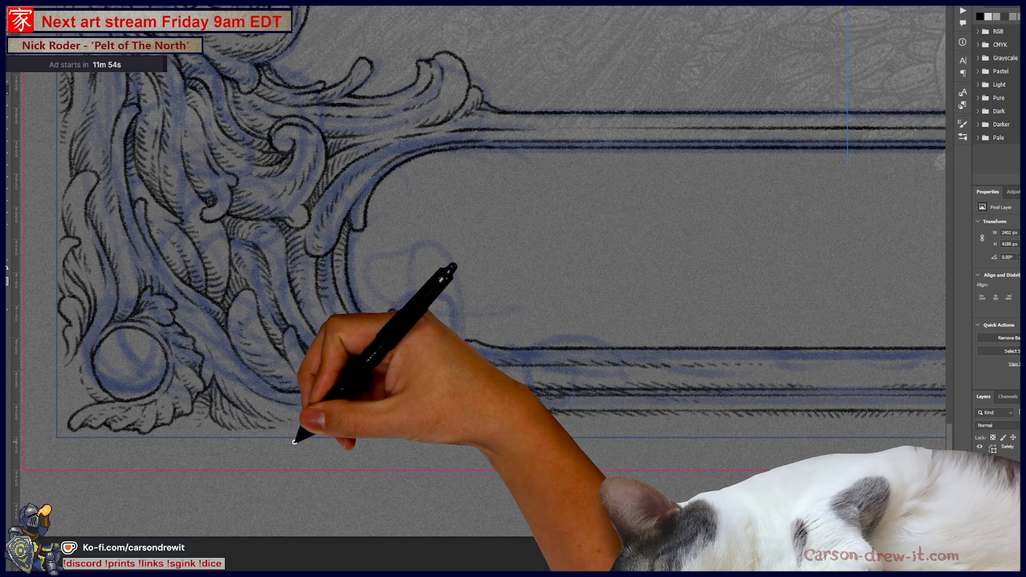
pyautogui.moveTo(290, 443); pyautogui.dragTo(346, 470)
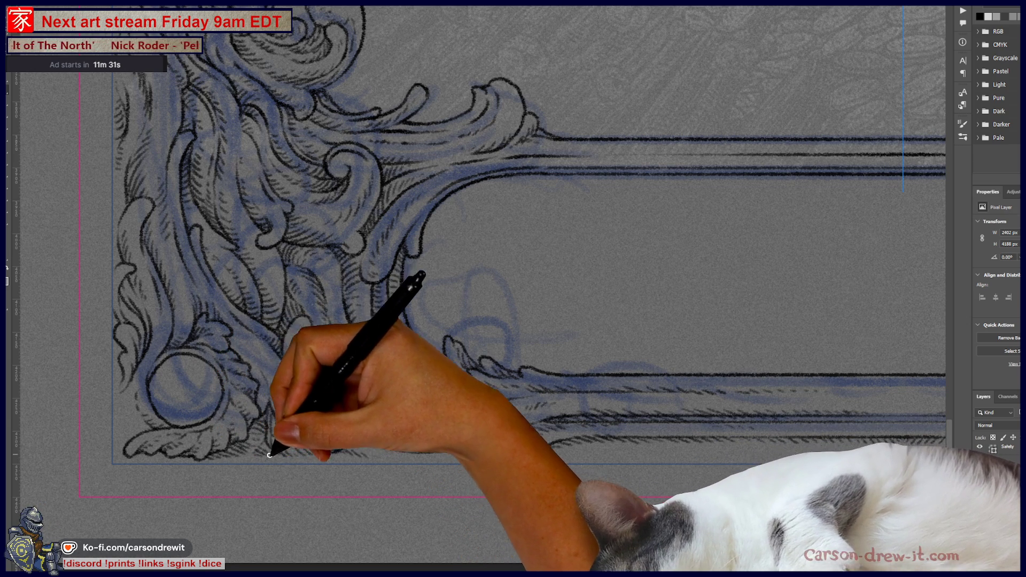
pyautogui.hscroll(-5, 357, 469)
pyautogui.scroll(2, 357, 469)
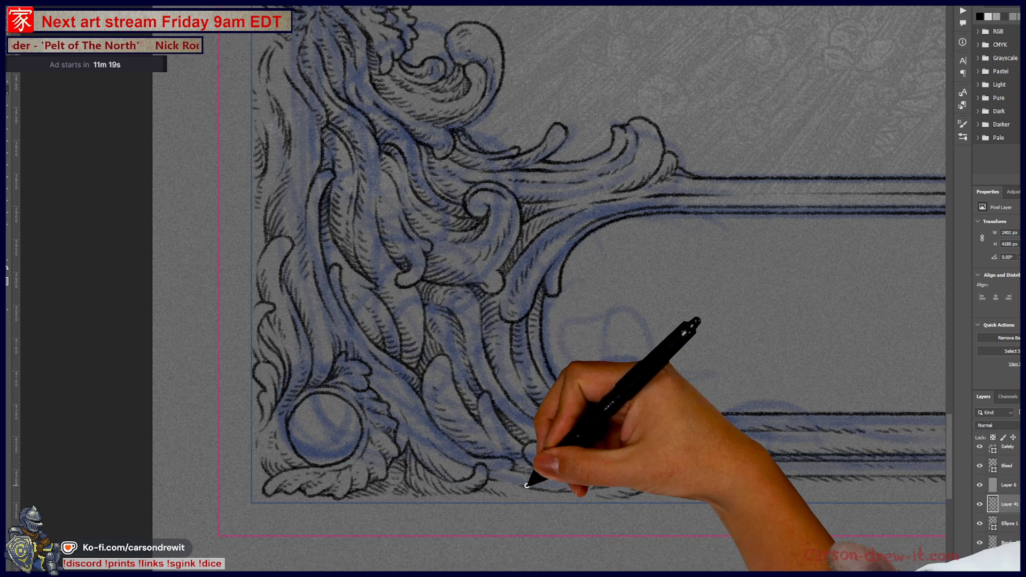
pyautogui.hotkey('ctrl', '-')
pyautogui.moveTo(630, 428)
pyautogui.mouseDown()
pyautogui.moveTo(230, 439)
pyautogui.moveTo(214, 404)
pyautogui.mouseUp()
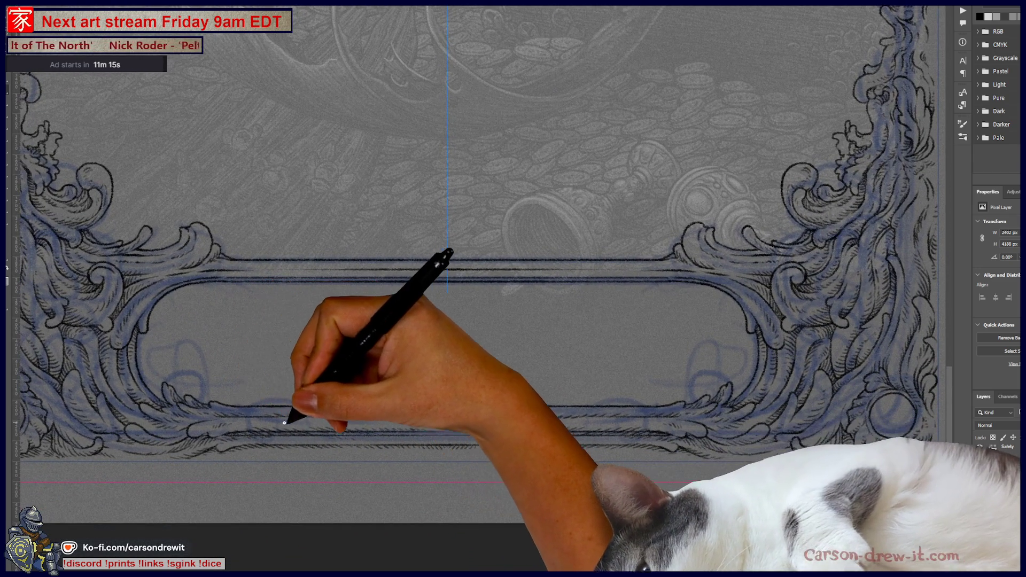
pyautogui.hotkey('ctrl', '-')
pyautogui.hotkey('ctrl', '-')
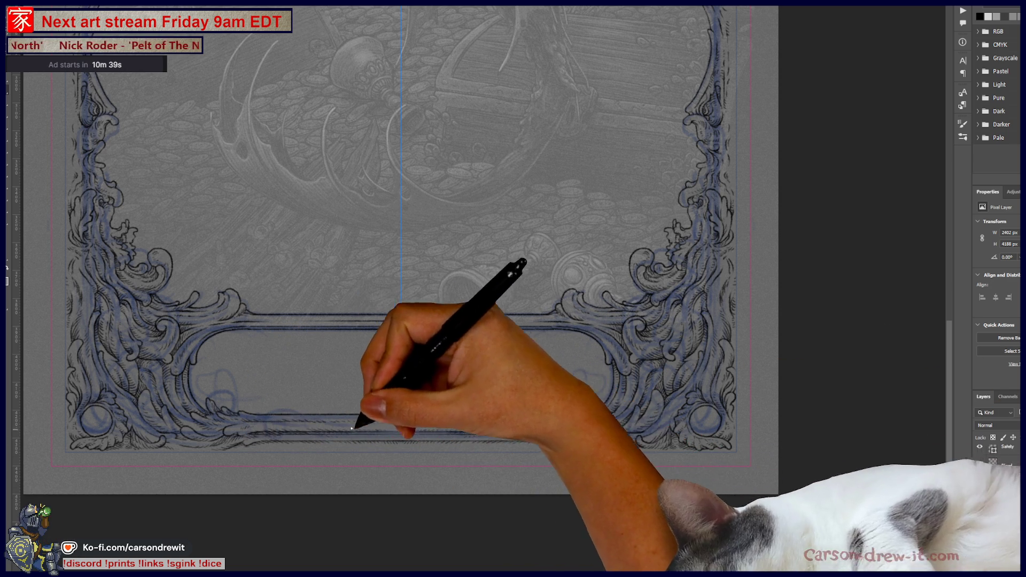
pyautogui.moveTo(441, 321); pyautogui.dragTo(508, 457)
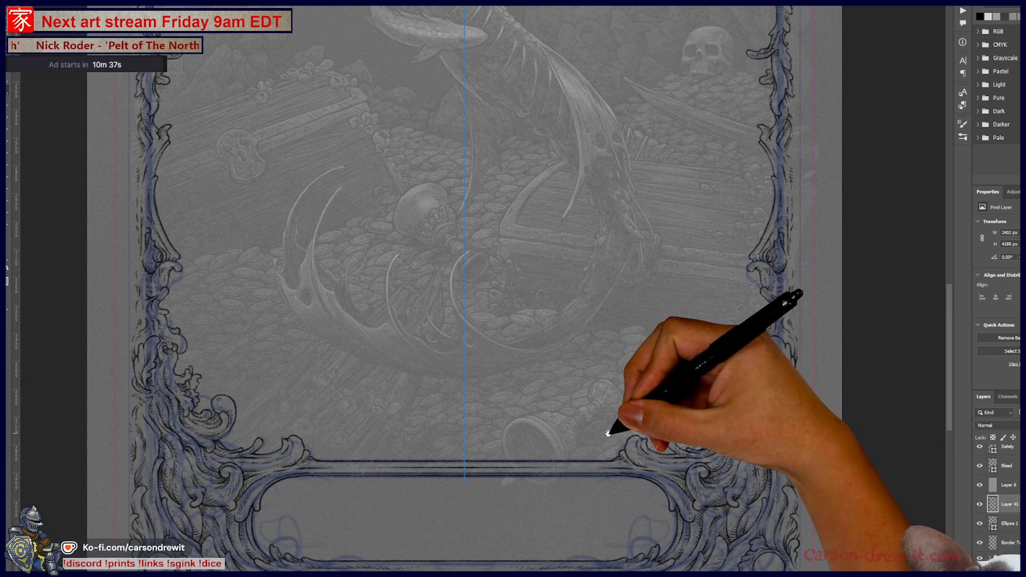
pyautogui.moveTo(614, 424); pyautogui.dragTo(636, 296)
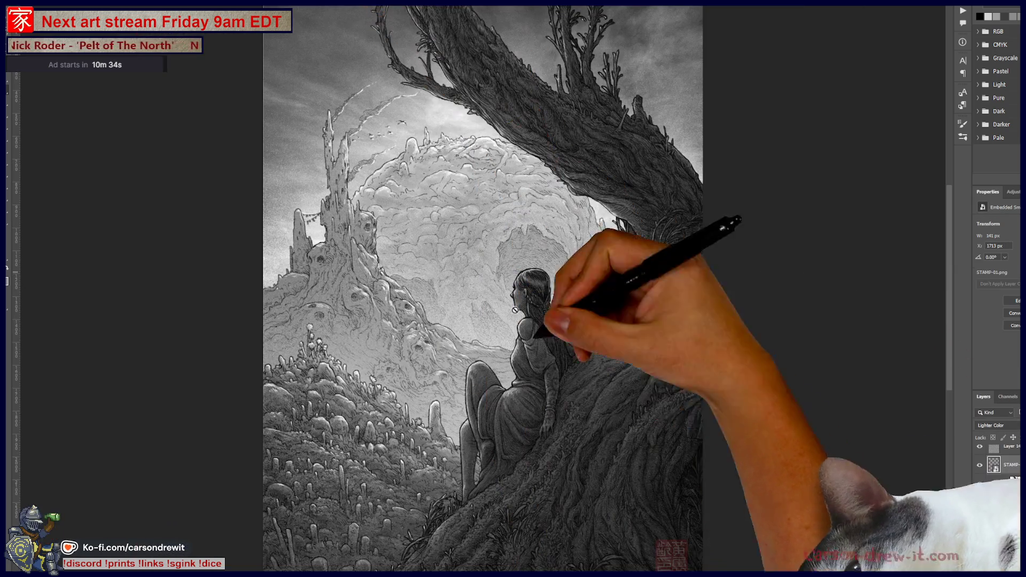
pyautogui.scroll(3, 515, 310)
pyautogui.scroll(3, 515, 310)
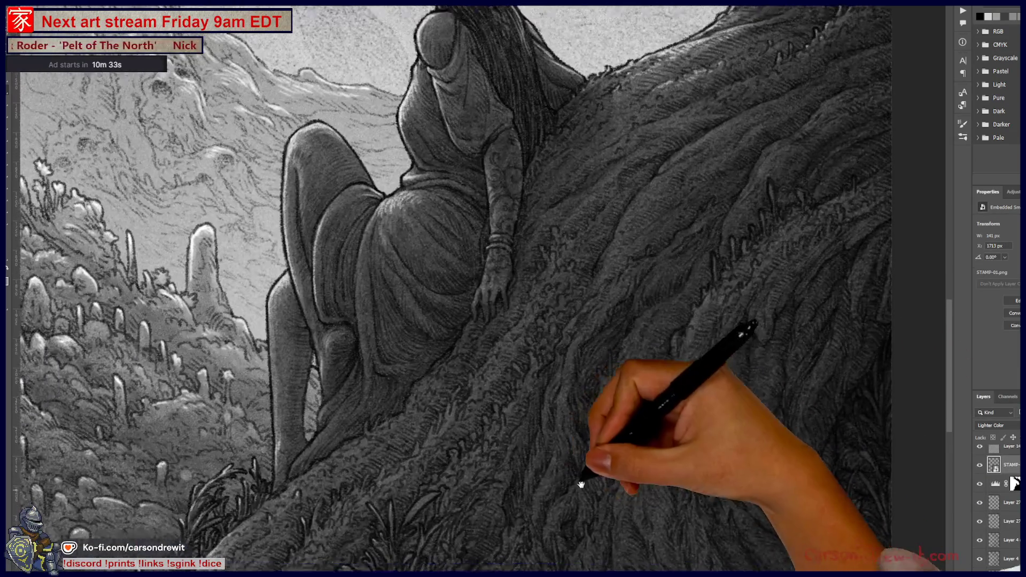
# Fit the woman-on-tree artwork in the window and hide its shaded rendering layer
pyautogui.hotkey('ctrl', '0')
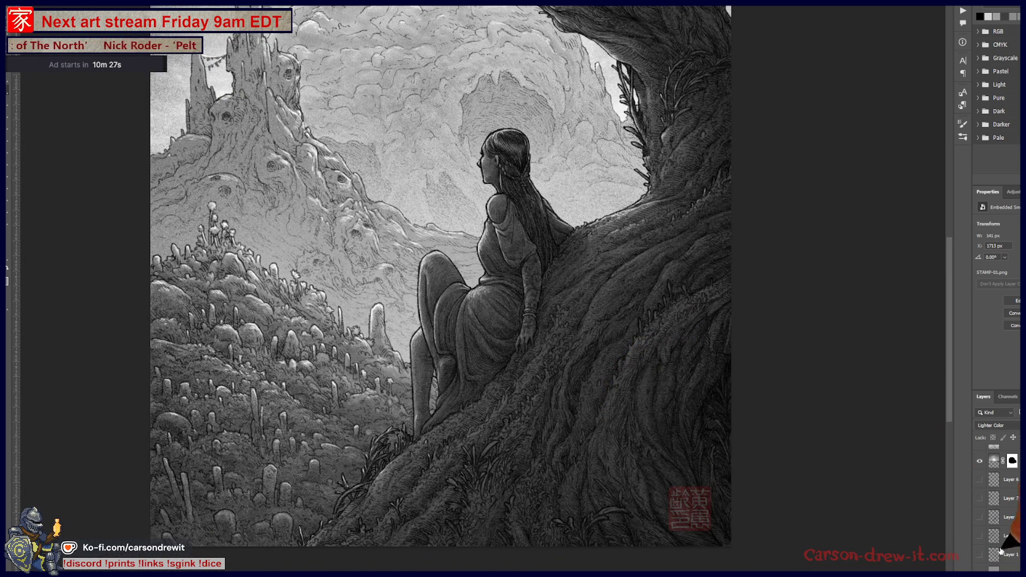
pyautogui.scroll(-2, 983, 554)
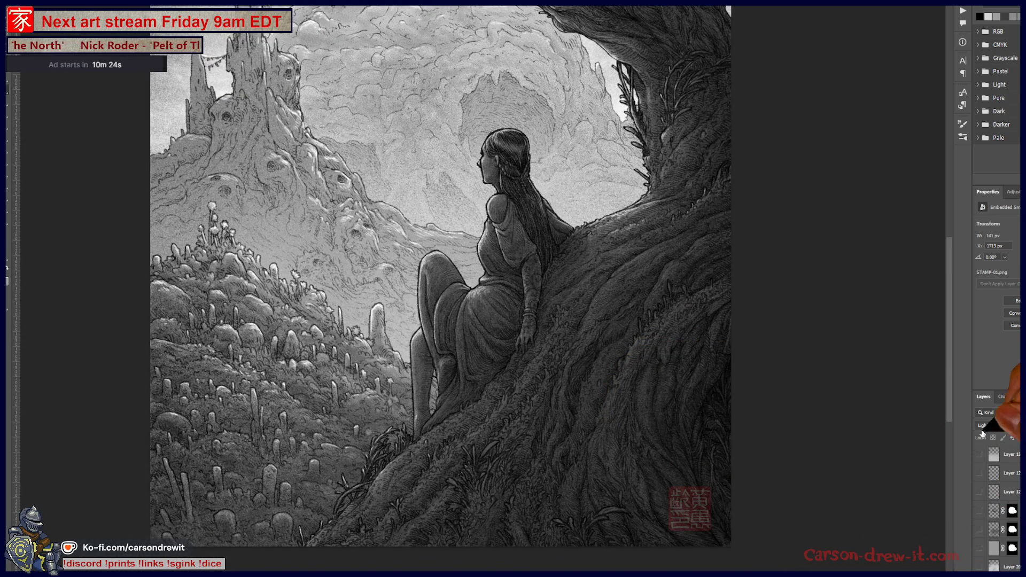
pyautogui.scroll(-2, 982, 465)
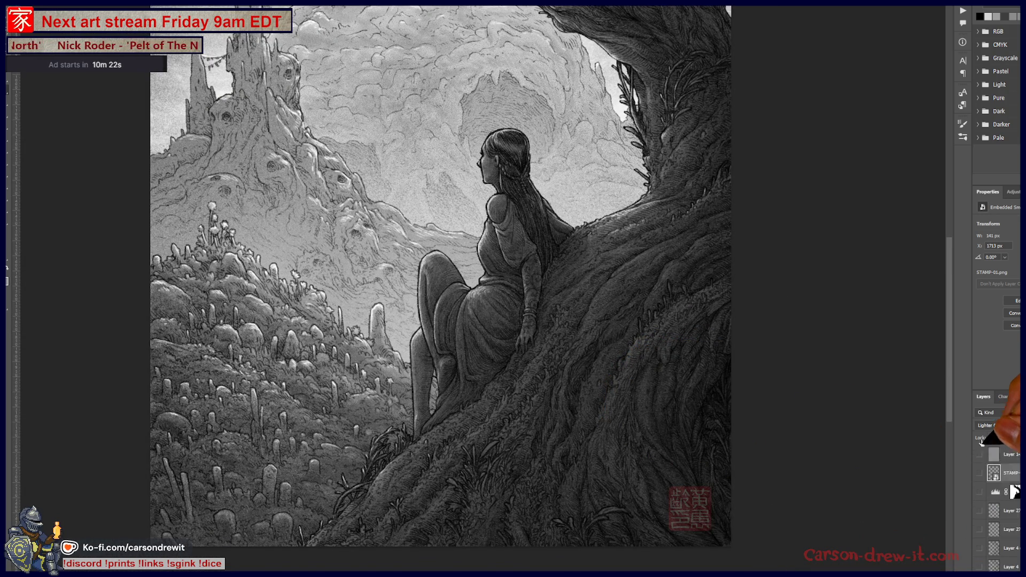
pyautogui.click(982, 523)
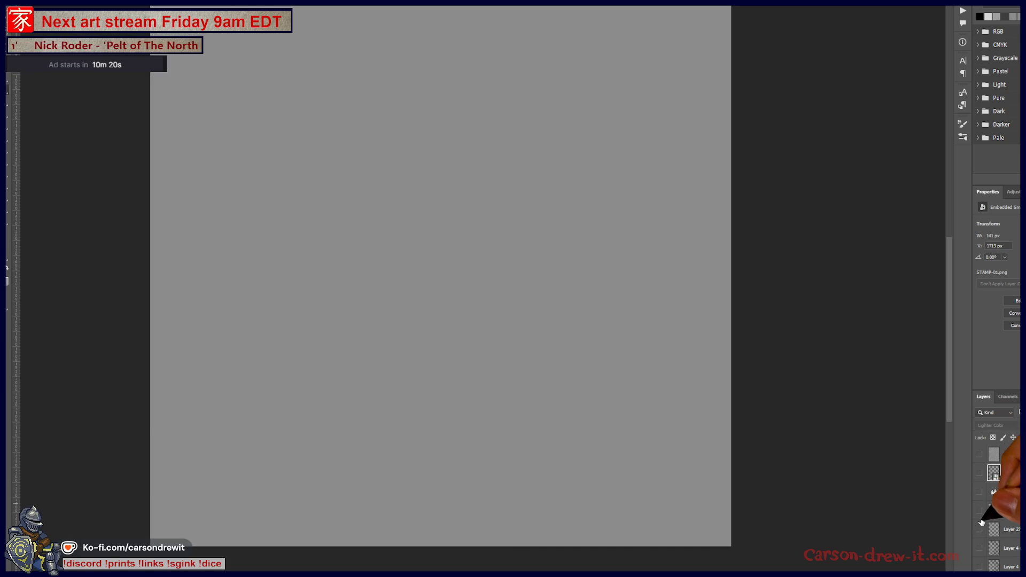
# Toggle layer visibility until the dark line drawing shows over grey, then zoom in on it
pyautogui.click(980, 512)
pyautogui.click(978, 514)
pyautogui.click(981, 547)
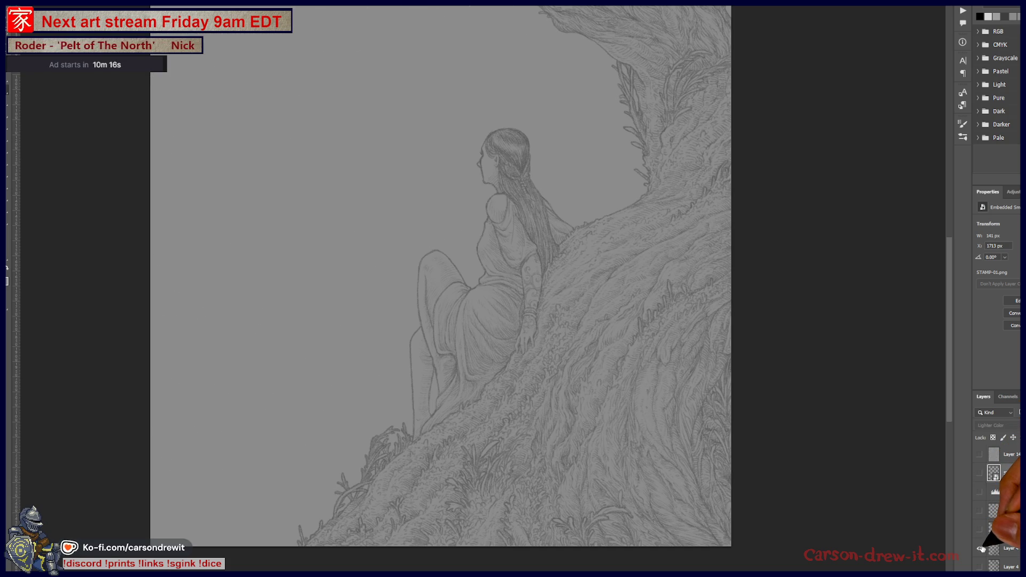
pyautogui.click(981, 547)
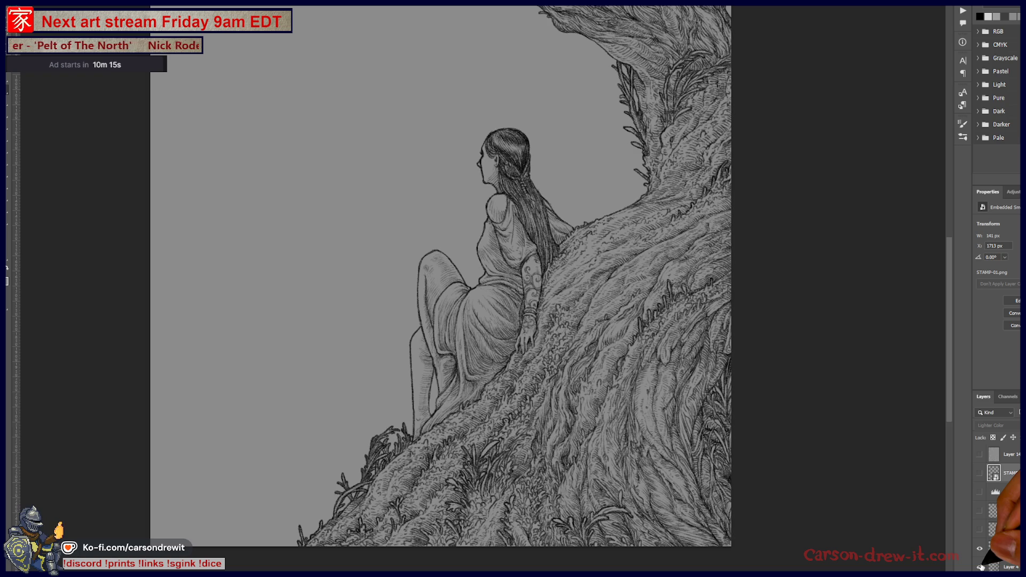
pyautogui.hotkey('ctrl', '+')
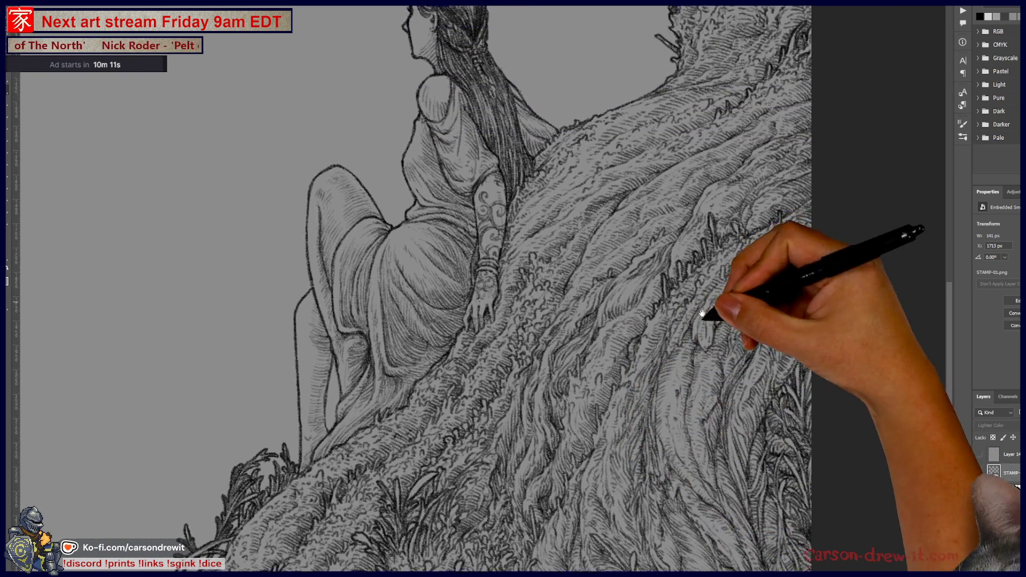
pyautogui.scroll(5, 680, 487)
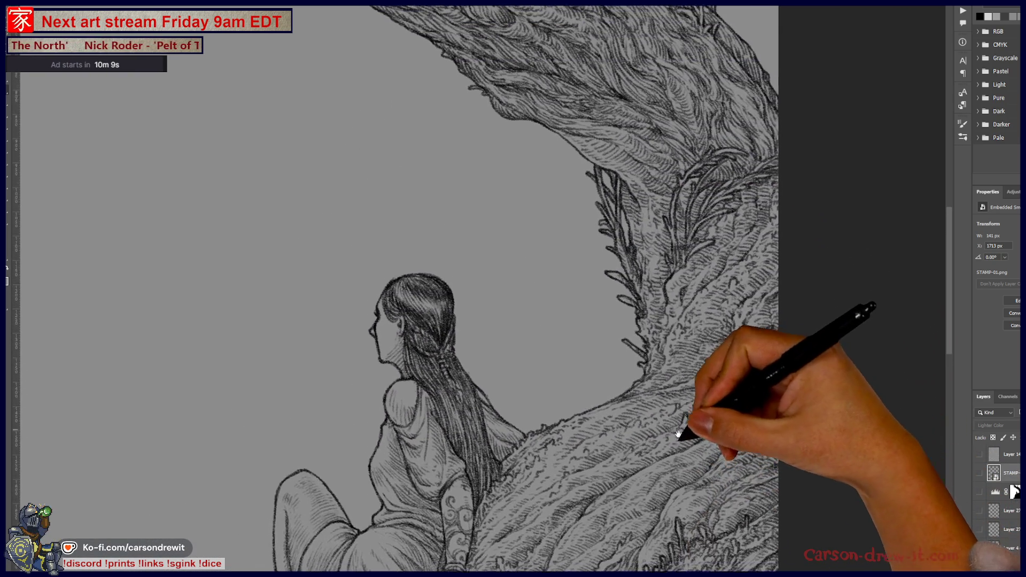
# Pan across the branch, the woman's head and shoulders, and down along her robed body
pyautogui.moveTo(679, 434); pyautogui.dragTo(609, 386)
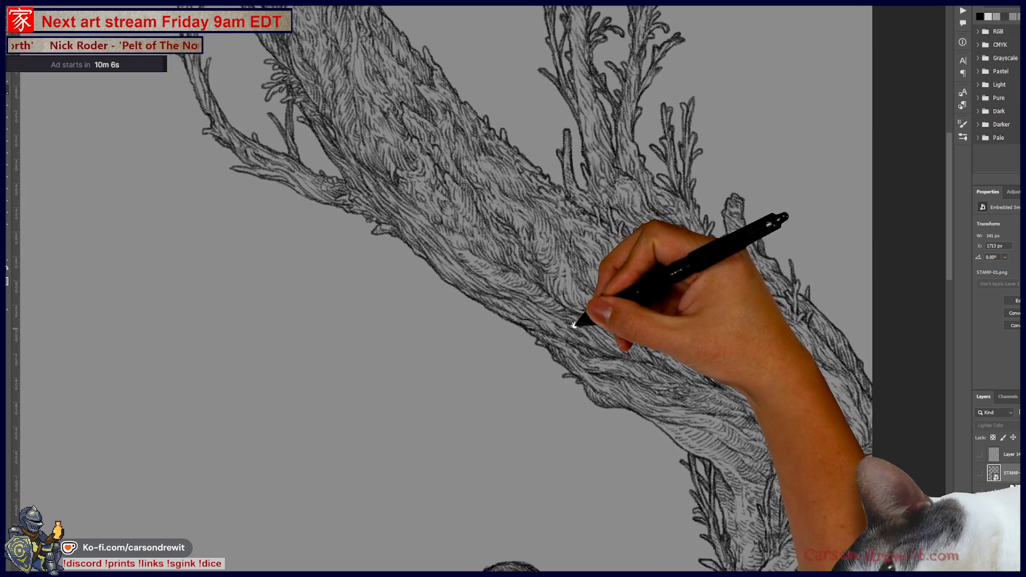
pyautogui.moveTo(609, 387); pyautogui.dragTo(561, 291)
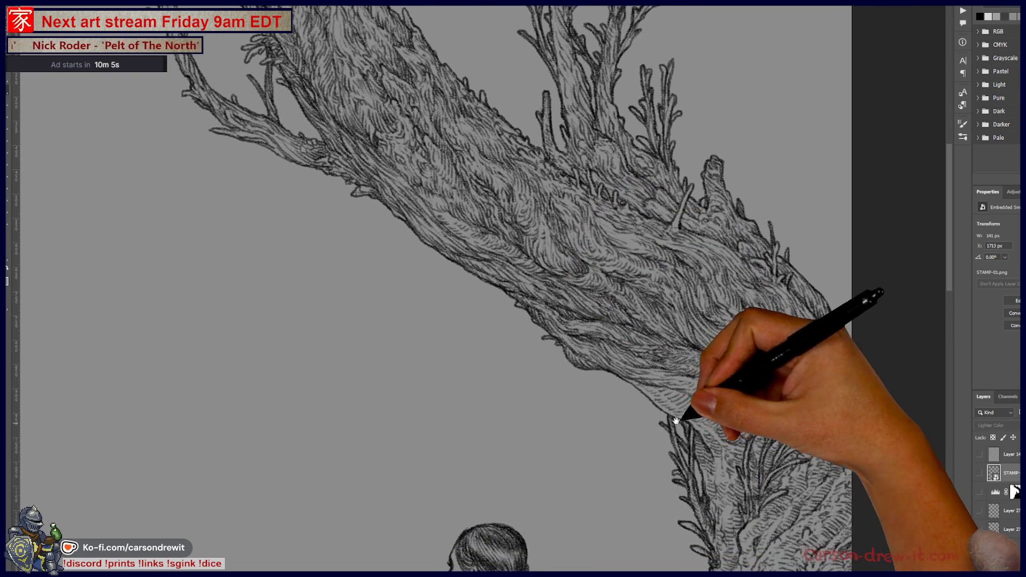
pyautogui.scroll(3, 675, 429)
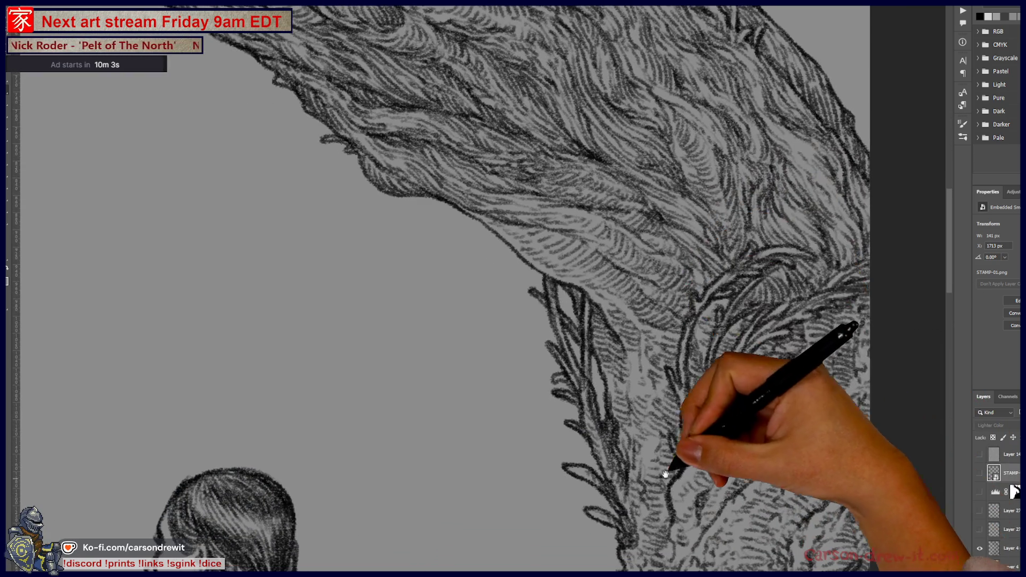
pyautogui.moveTo(665, 458); pyautogui.dragTo(687, 310)
pyautogui.moveTo(631, 446)
pyautogui.mouseDown()
pyautogui.moveTo(667, 350)
pyautogui.moveTo(664, 423)
pyautogui.moveTo(698, 348)
pyautogui.mouseUp()
pyautogui.moveTo(607, 469); pyautogui.dragTo(651, 425)
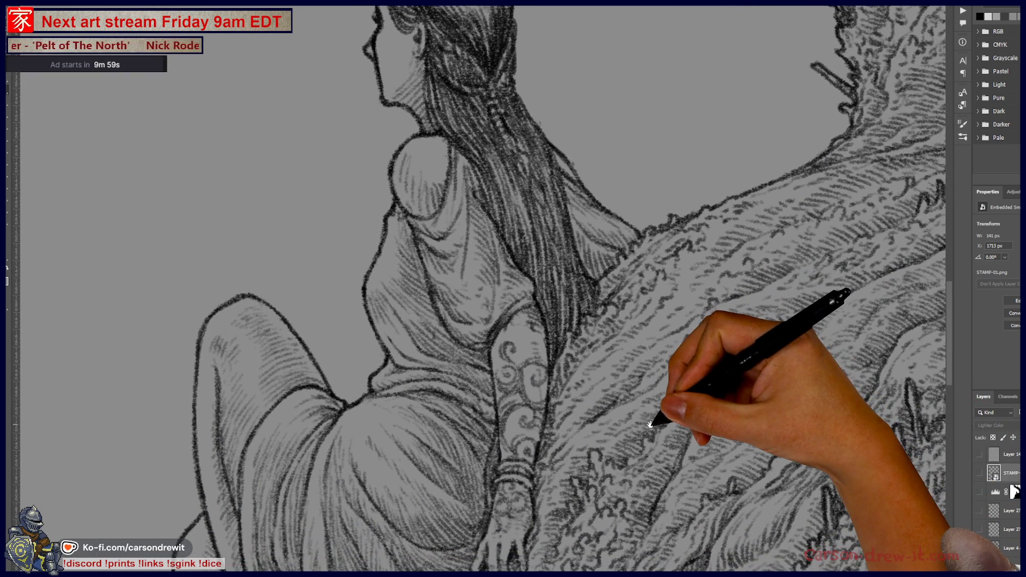
pyautogui.moveTo(611, 490); pyautogui.dragTo(646, 464)
pyautogui.moveTo(542, 513); pyautogui.dragTo(590, 421)
# Pan over the figure's hand and the foliage below, then bring up the brush preset list
pyautogui.moveTo(551, 506); pyautogui.dragTo(664, 321)
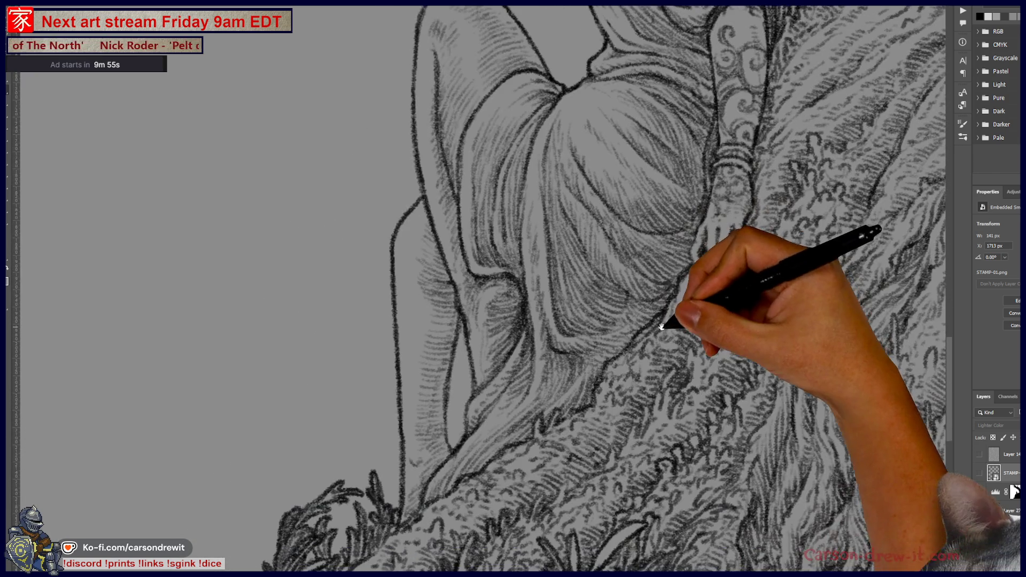
pyautogui.moveTo(567, 486); pyautogui.dragTo(623, 396)
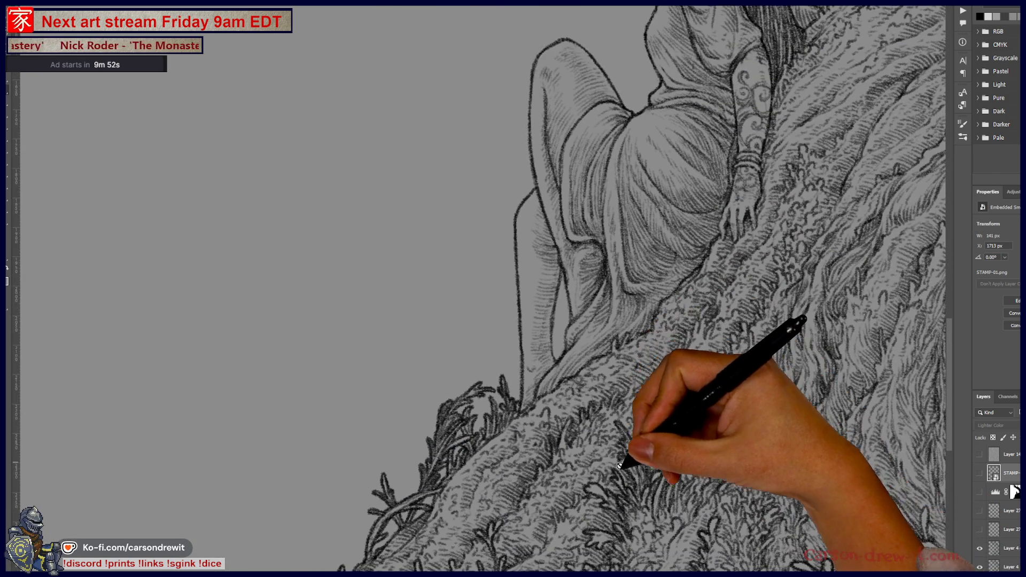
pyautogui.moveTo(622, 457); pyautogui.dragTo(601, 327)
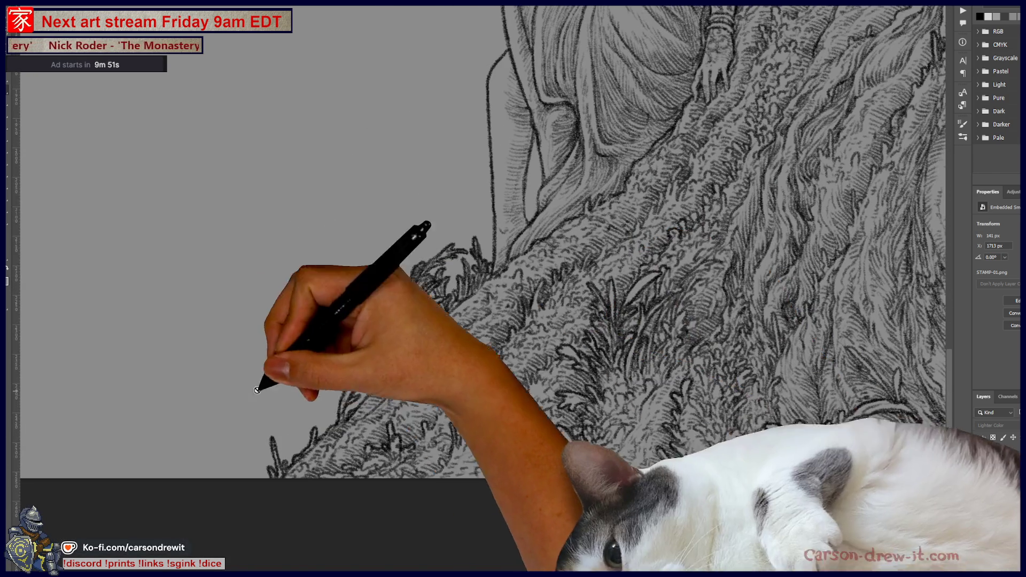
pyautogui.moveTo(538, 428); pyautogui.dragTo(425, 501)
pyautogui.moveTo(677, 429); pyautogui.dragTo(653, 470)
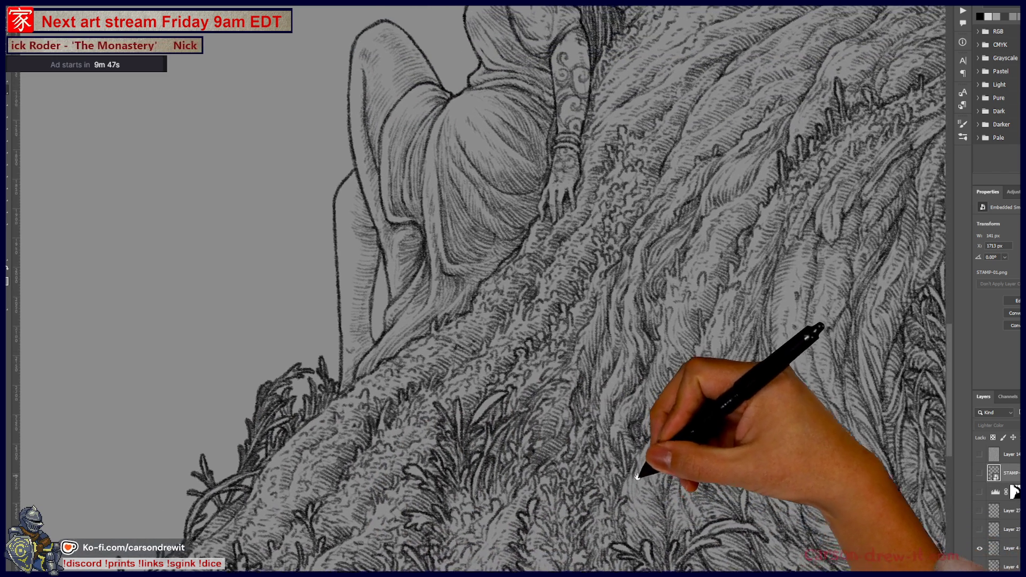
pyautogui.scroll(1, 777, 356)
pyautogui.scroll(1, 777, 358)
pyautogui.scroll(-1, 745, 355)
pyautogui.moveTo(298, 333); pyautogui.dragTo(414, 344)
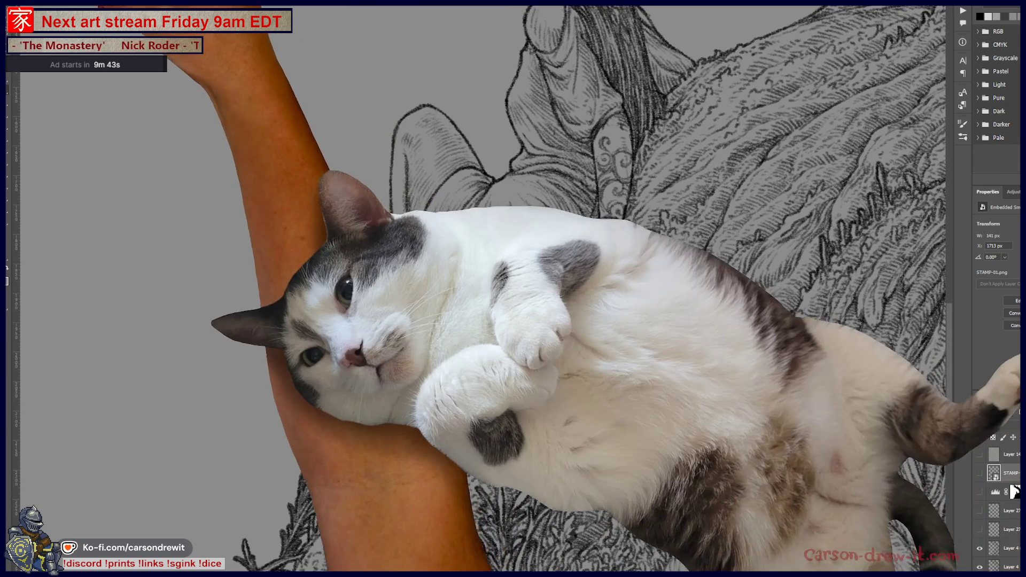
pyautogui.click(48, 39)
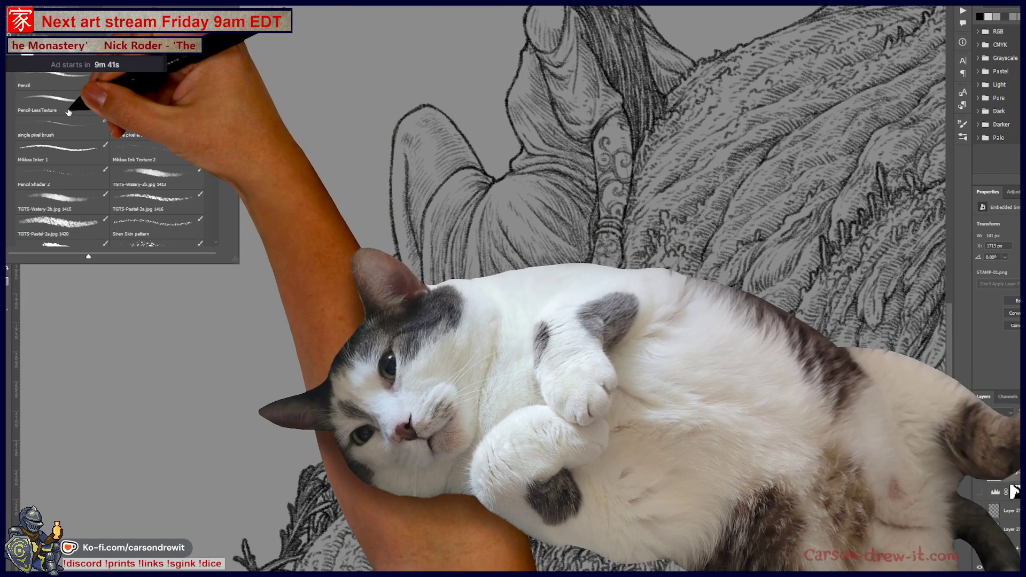
pyautogui.scroll(-3, 103, 136)
pyautogui.scroll(-3, 80, 225)
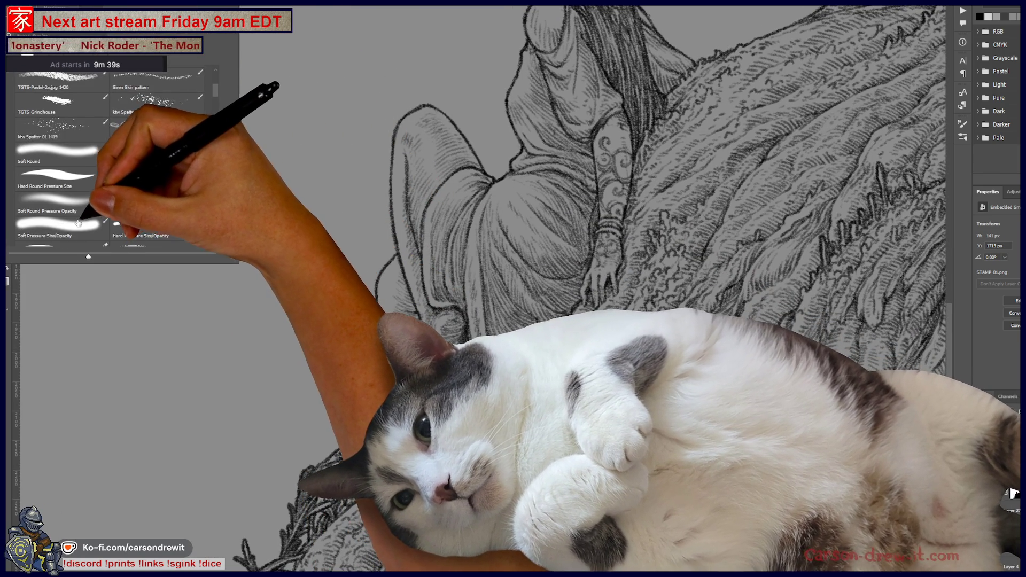
# Pick a hard round brush and test grey strokes along the figure's leg, undoing each
pyautogui.click(158, 179)
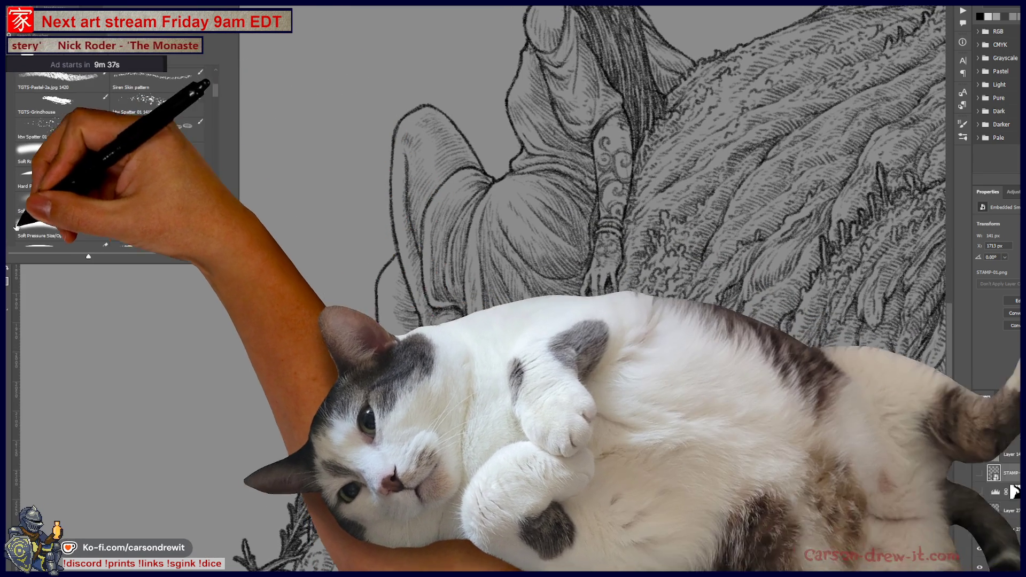
pyautogui.press('Escape')
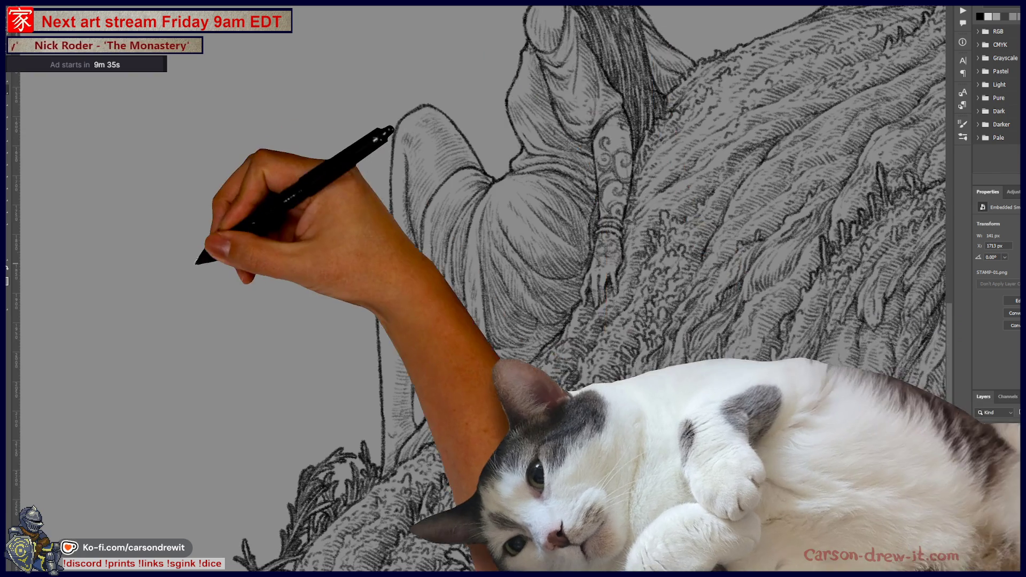
pyautogui.scroll(2, 275, 263)
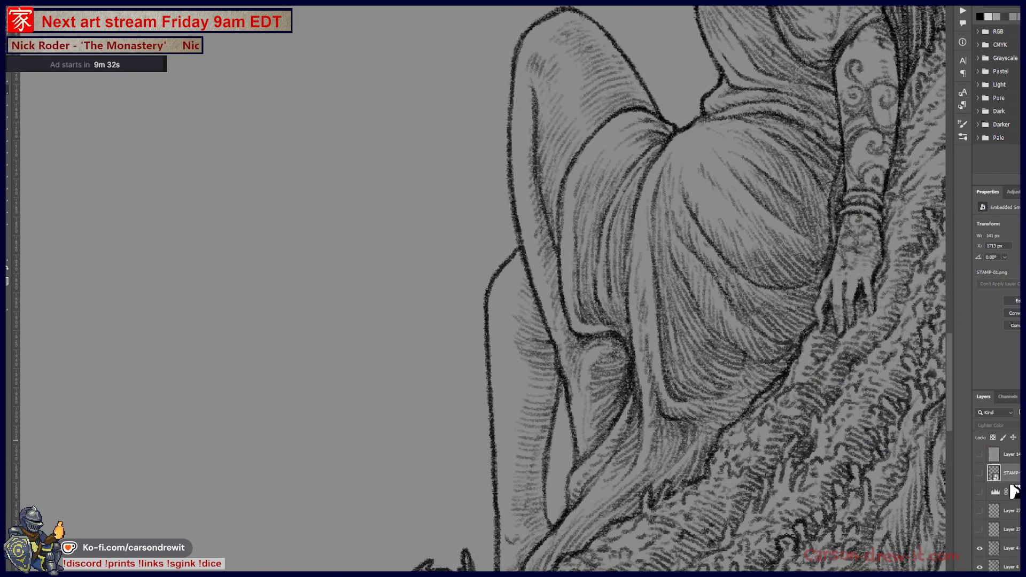
pyautogui.click(1011, 491)
pyautogui.moveTo(319, 387)
pyautogui.mouseDown()
pyautogui.moveTo(284, 415)
pyautogui.moveTo(405, 303)
pyautogui.mouseUp()
pyautogui.hotkey('ctrl', 'z')
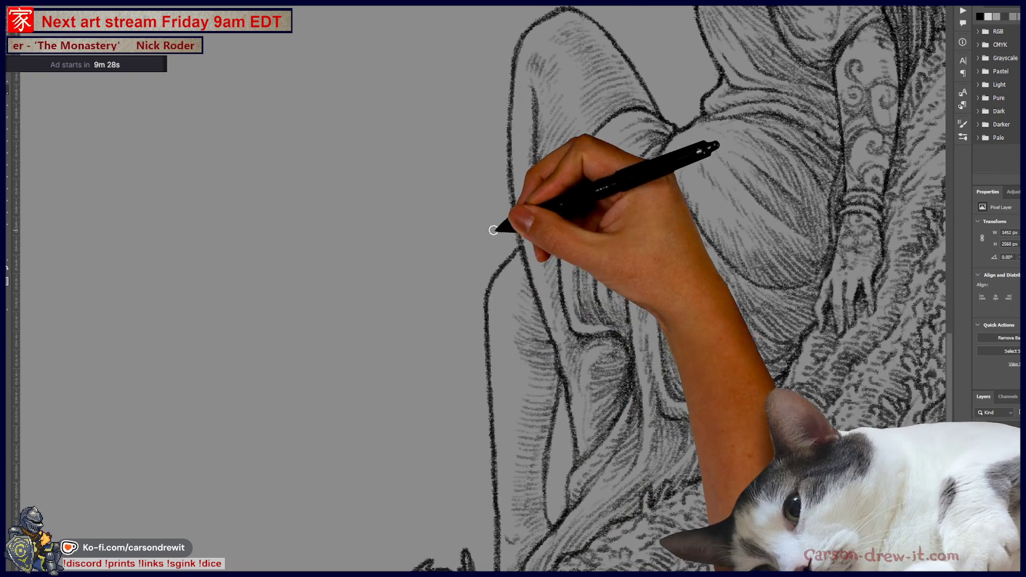
pyautogui.moveTo(415, 390); pyautogui.dragTo(420, 286)
pyautogui.hotkey('ctrl', 'z')
# Undo the trial grey curve and hatching beside the figure and reveal the shaded artwork
pyautogui.moveTo(336, 436); pyautogui.dragTo(405, 276)
pyautogui.moveTo(384, 343)
pyautogui.mouseDown()
pyautogui.moveTo(413, 341)
pyautogui.moveTo(393, 321)
pyautogui.mouseUp()
pyautogui.hotkey('ctrl', 'z')
pyautogui.hotkey('ctrl', 'z')
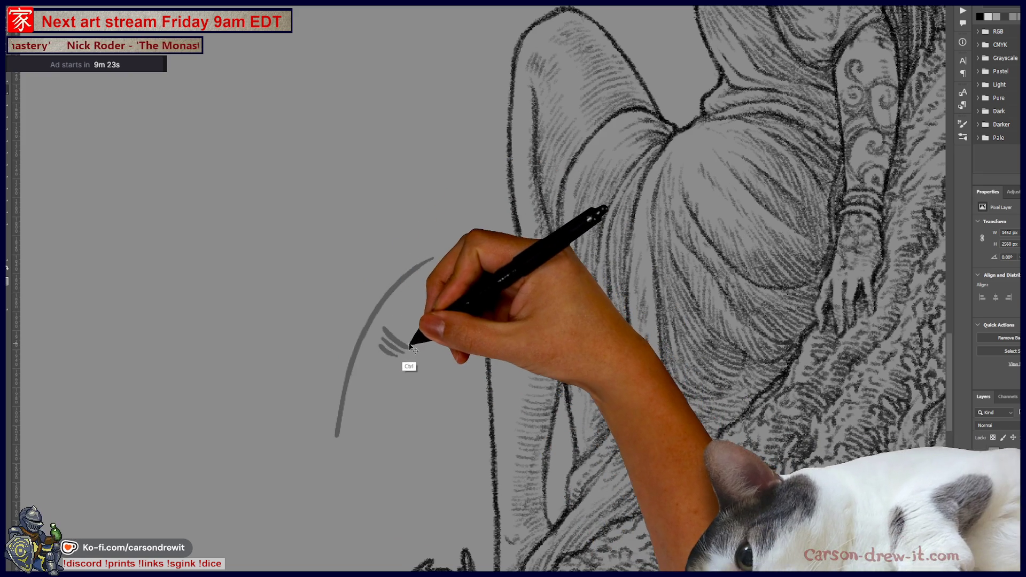
pyautogui.moveTo(405, 276); pyautogui.dragTo(433, 259)
pyautogui.moveTo(397, 325)
pyautogui.mouseDown()
pyautogui.moveTo(420, 338)
pyautogui.moveTo(423, 306)
pyautogui.mouseUp()
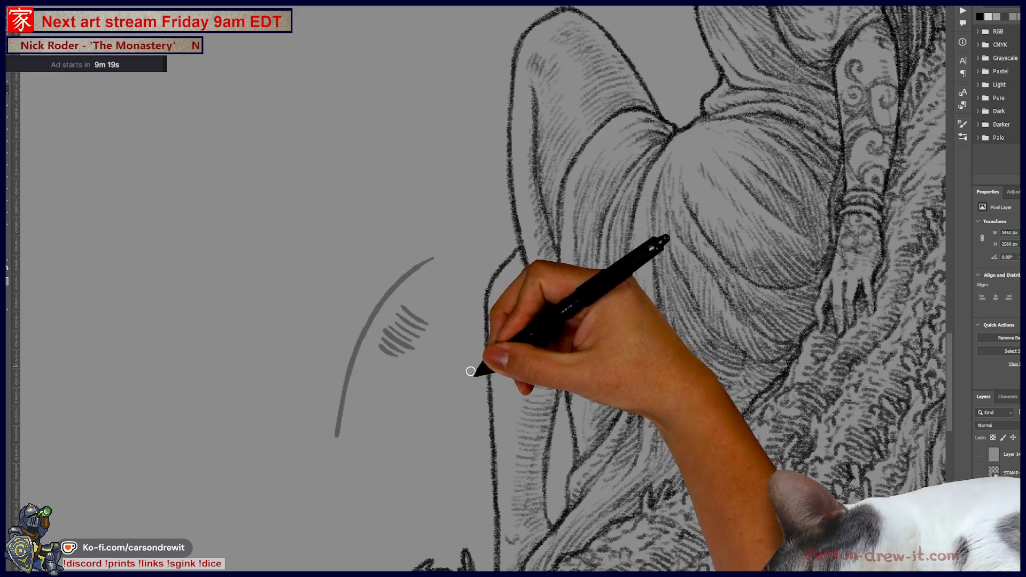
pyautogui.hotkey('ctrl', 'z')
pyautogui.hotkey('ctrl', 'z')
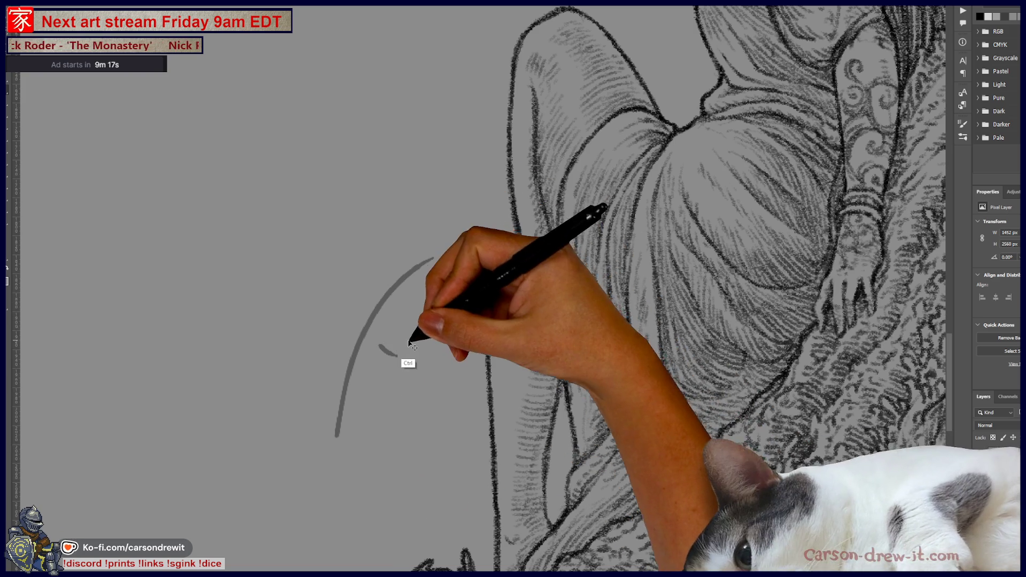
pyautogui.hotkey('ctrl', 'z')
pyautogui.hotkey('ctrl', 'z')
pyautogui.hotkey('ctrl', 'z')
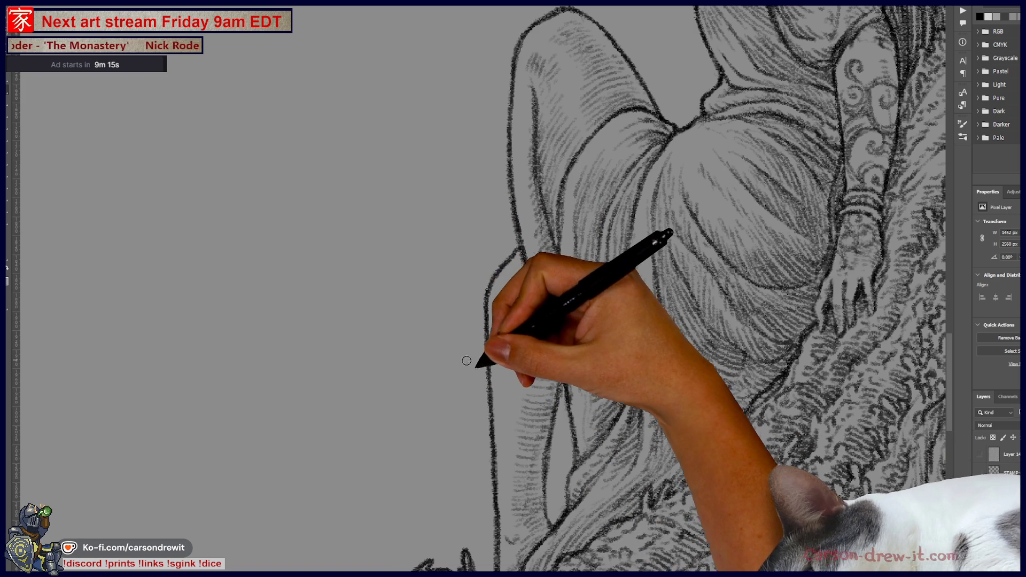
pyautogui.press('Delete')
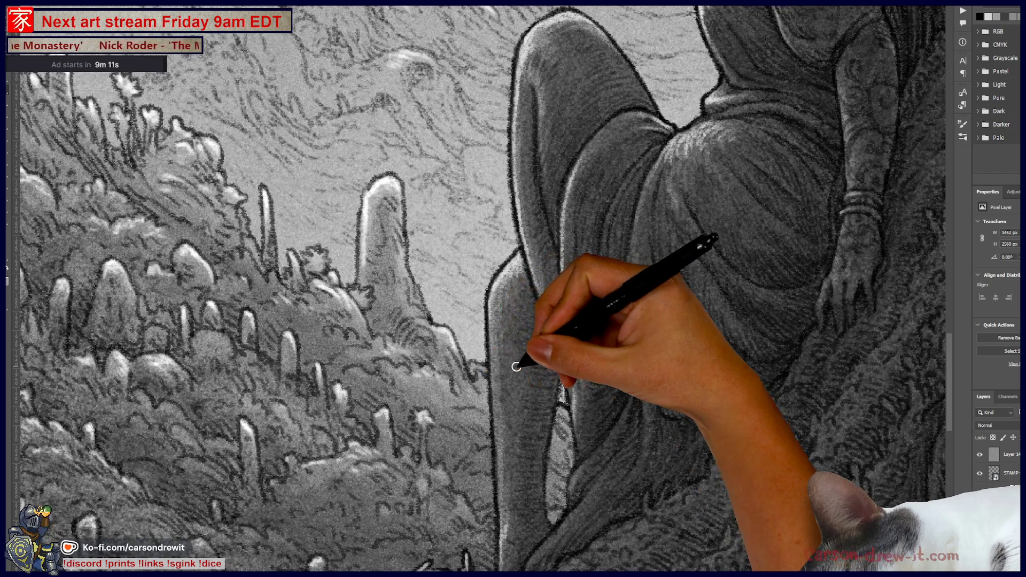
pyautogui.scroll(-5, 485, 368)
pyautogui.scroll(2, 555, 362)
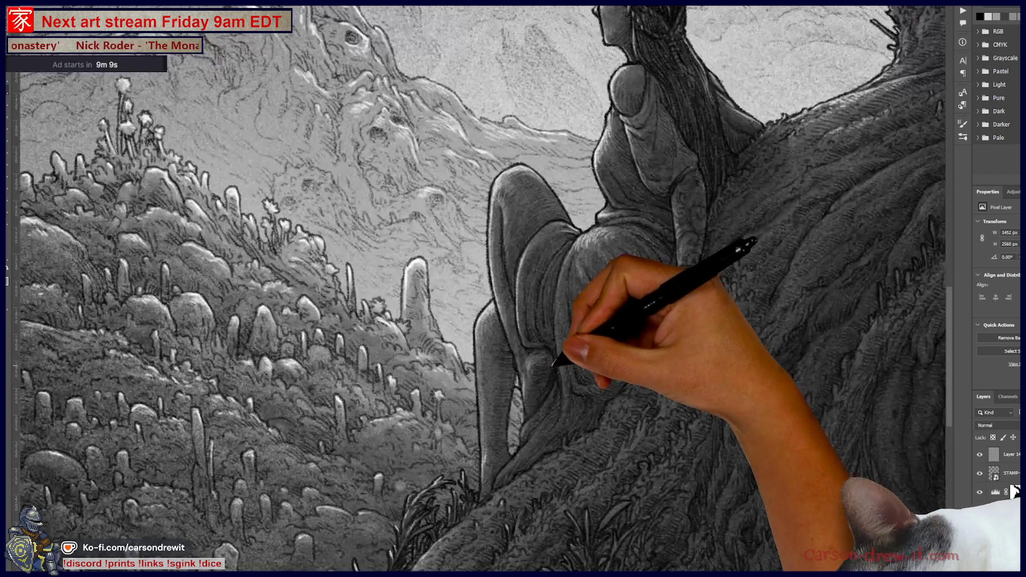
# Pan over the seated figure and briefly check the brush presets panel
pyautogui.moveTo(665, 378); pyautogui.dragTo(610, 346)
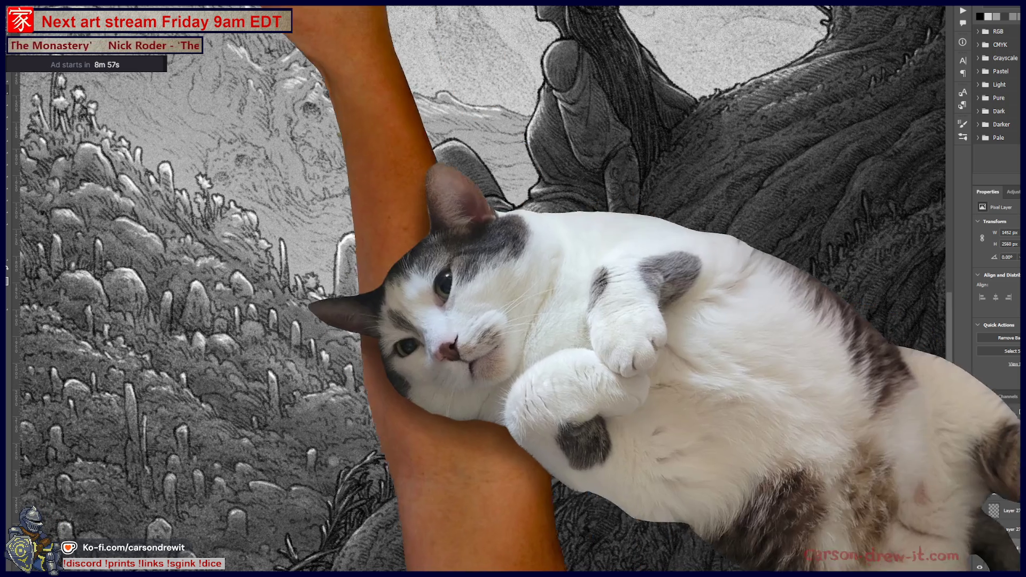
pyautogui.press('F5')
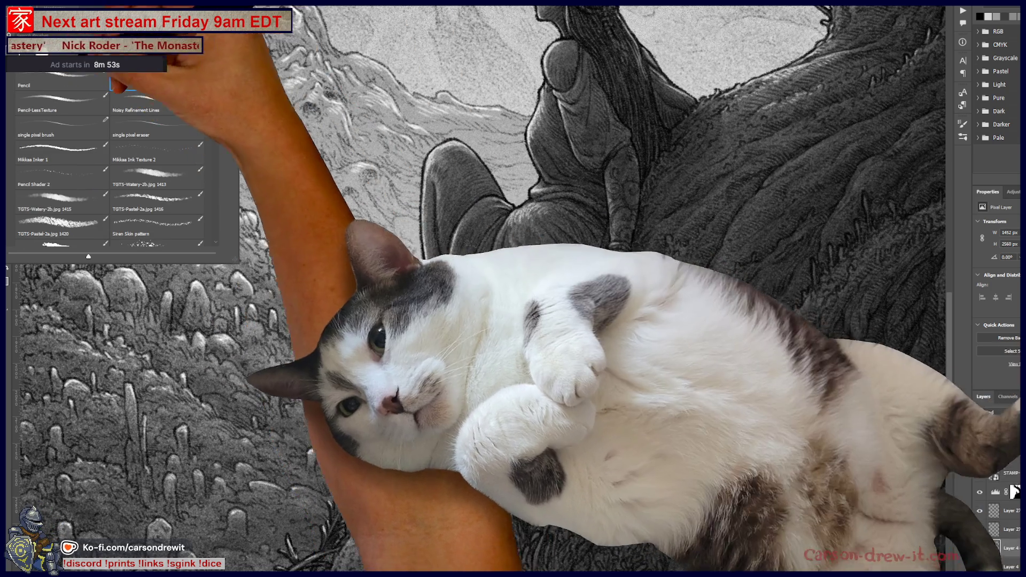
pyautogui.press('F5')
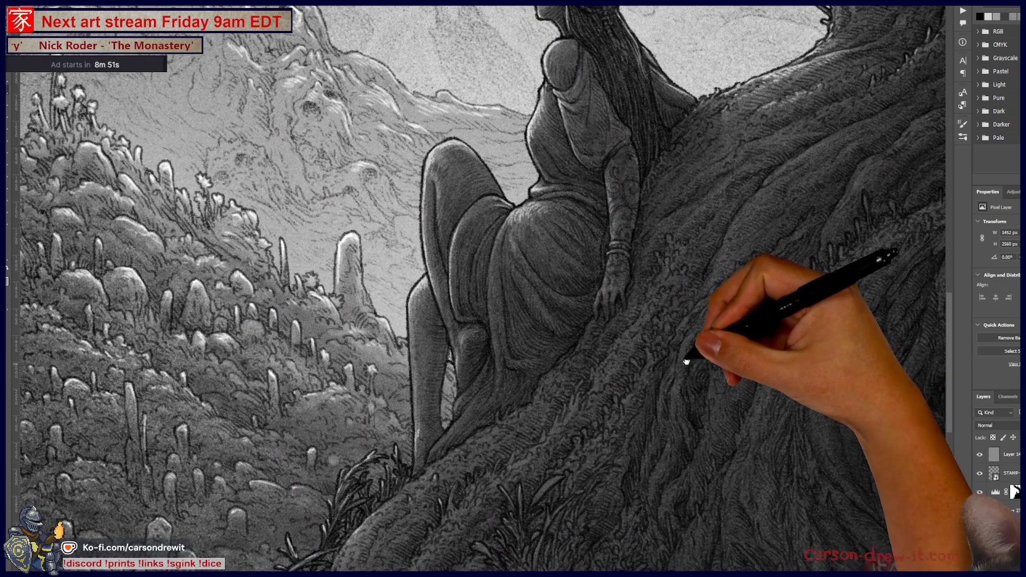
pyautogui.moveTo(689, 365); pyautogui.dragTo(668, 350)
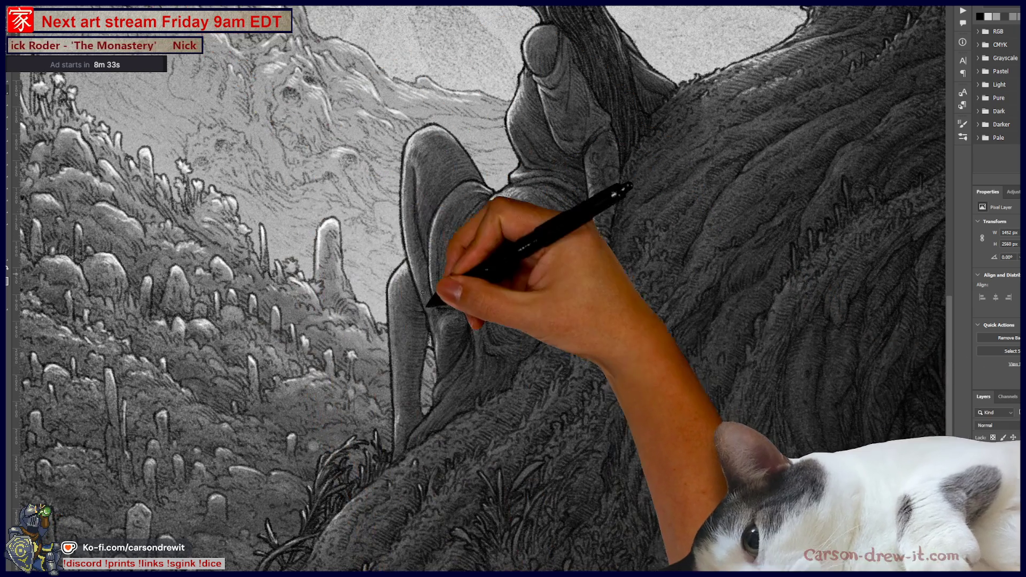
# Zoom out to the woman's head and back, then bring up the recent files list
pyautogui.hotkey('ctrl', '-')
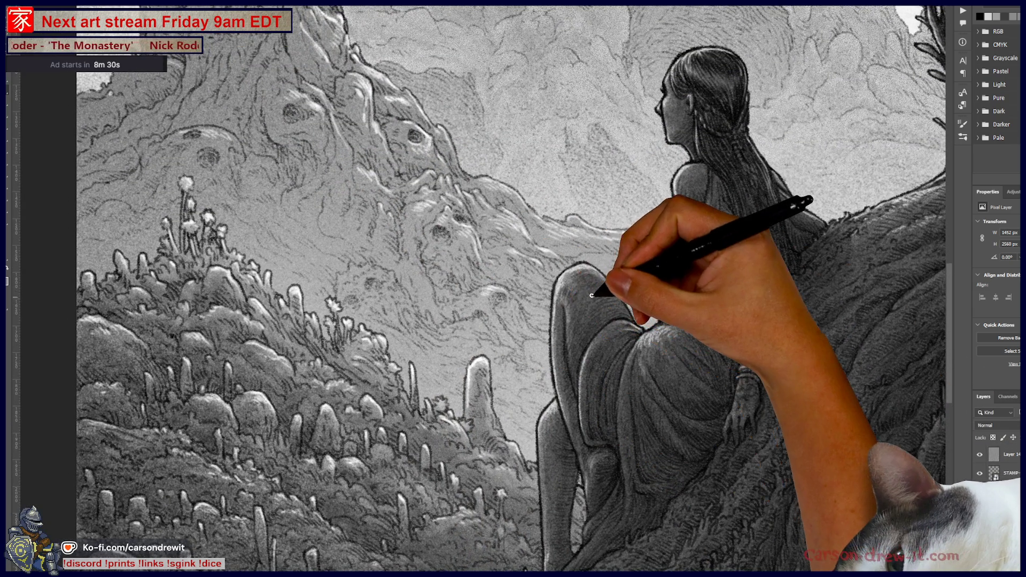
pyautogui.moveTo(590, 295); pyautogui.dragTo(570, 364)
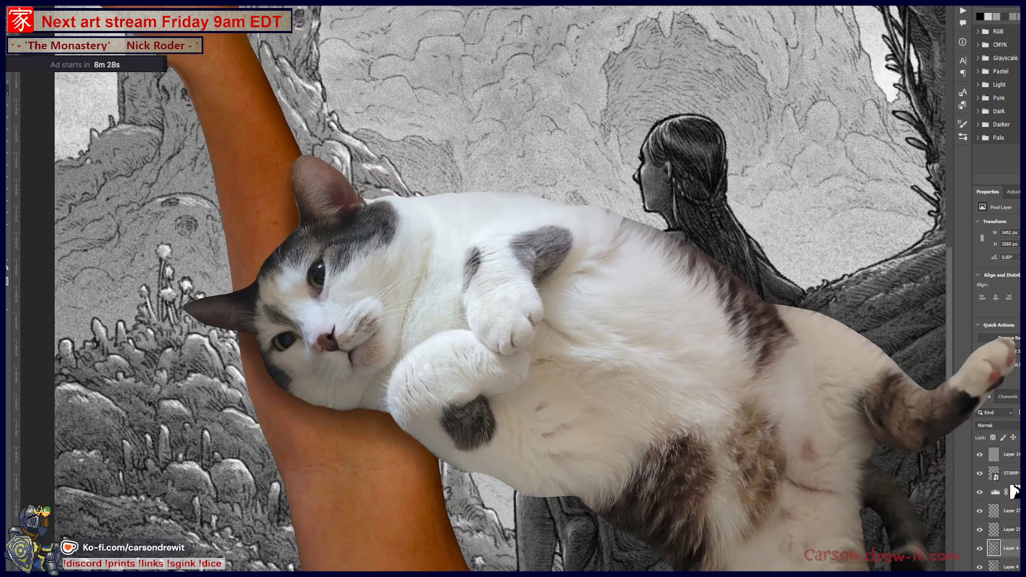
pyautogui.hotkey('alt', 'f')
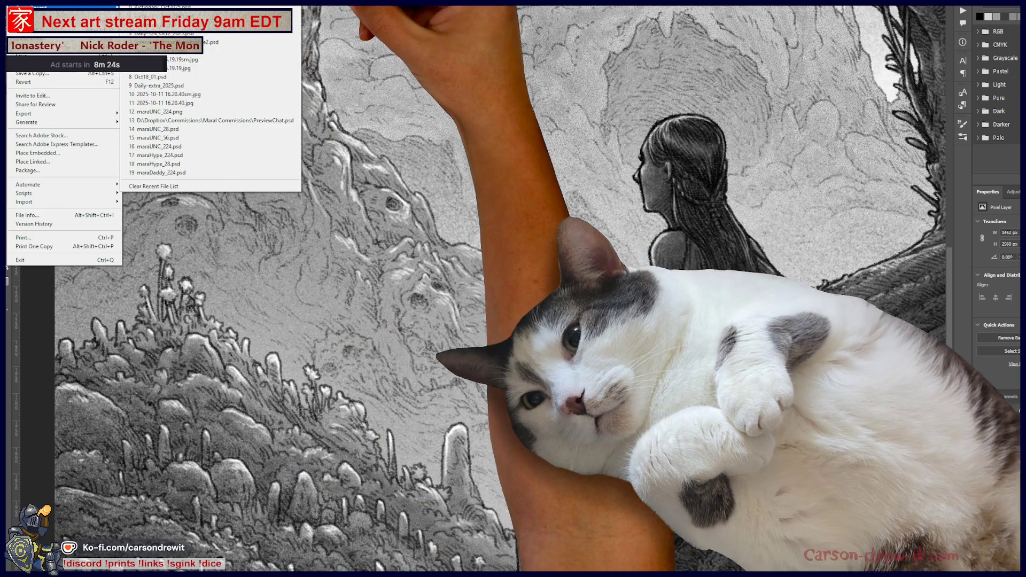
# Dismiss the recent-files prompt, returning to the tarot card document with the ornate frame
pyautogui.press('Escape')
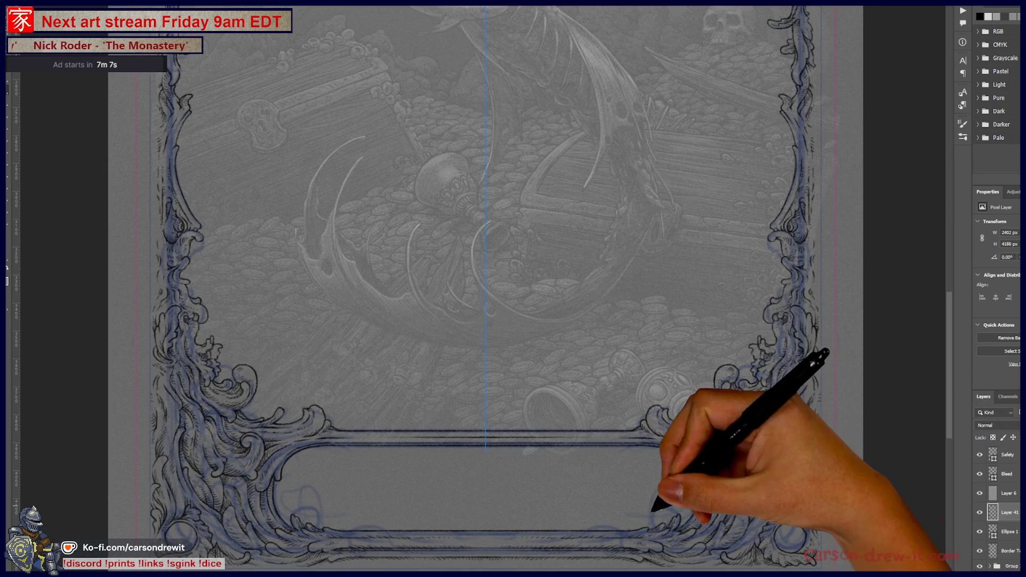
# Close in on the bottom cartouche and hatch pencil strokes to thicken its lower band
pyautogui.hotkey('ctrl', '=')
pyautogui.scroll(2, 478, 465)
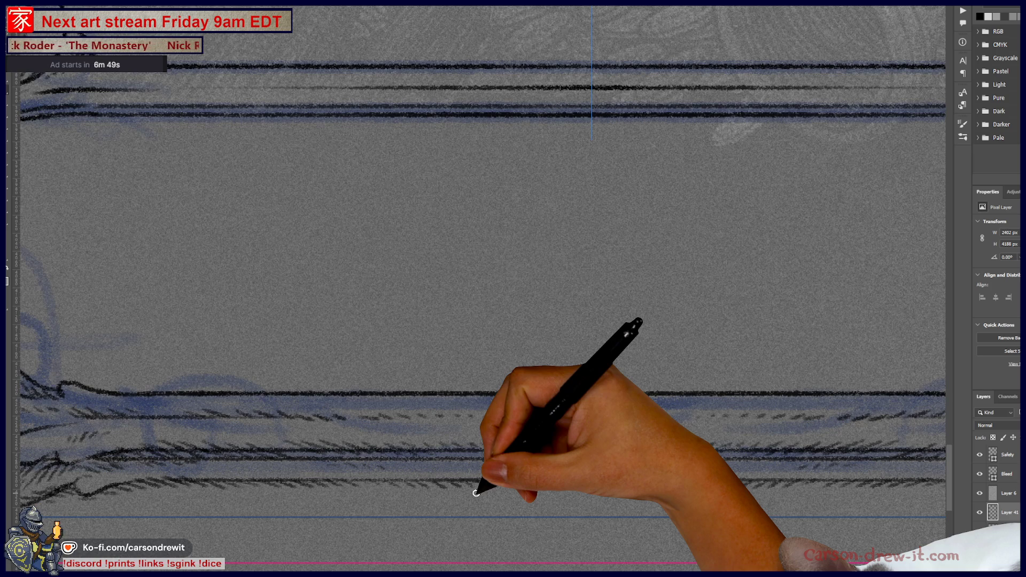
pyautogui.moveTo(476, 493); pyautogui.dragTo(263, 431)
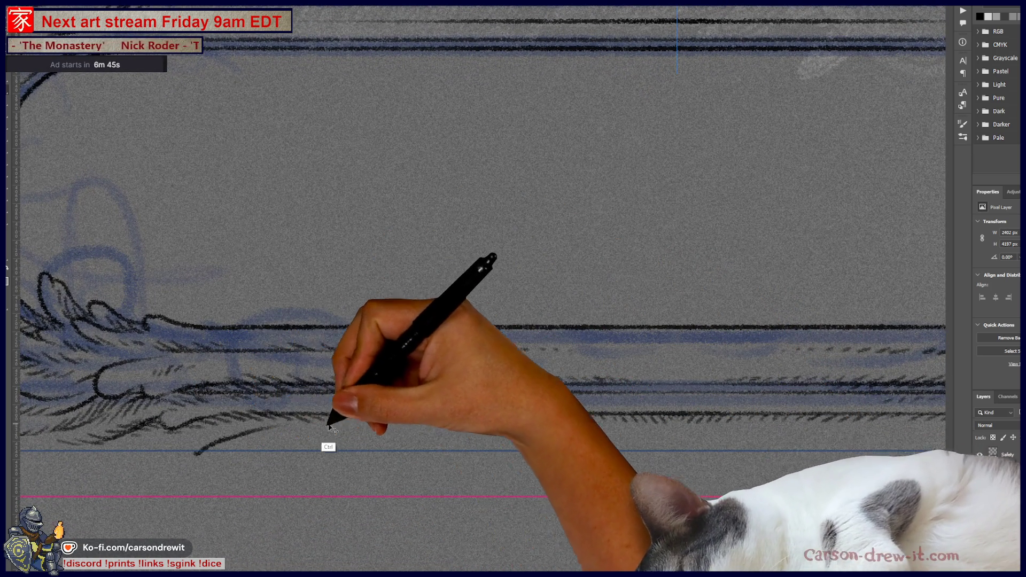
pyautogui.moveTo(435, 434); pyautogui.dragTo(221, 420)
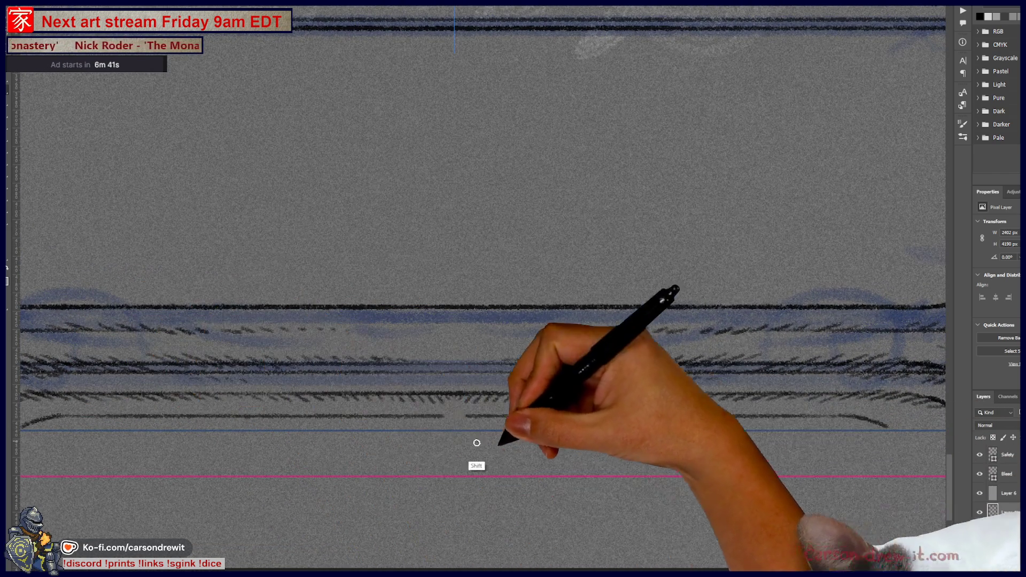
pyautogui.moveTo(583, 488); pyautogui.dragTo(634, 476)
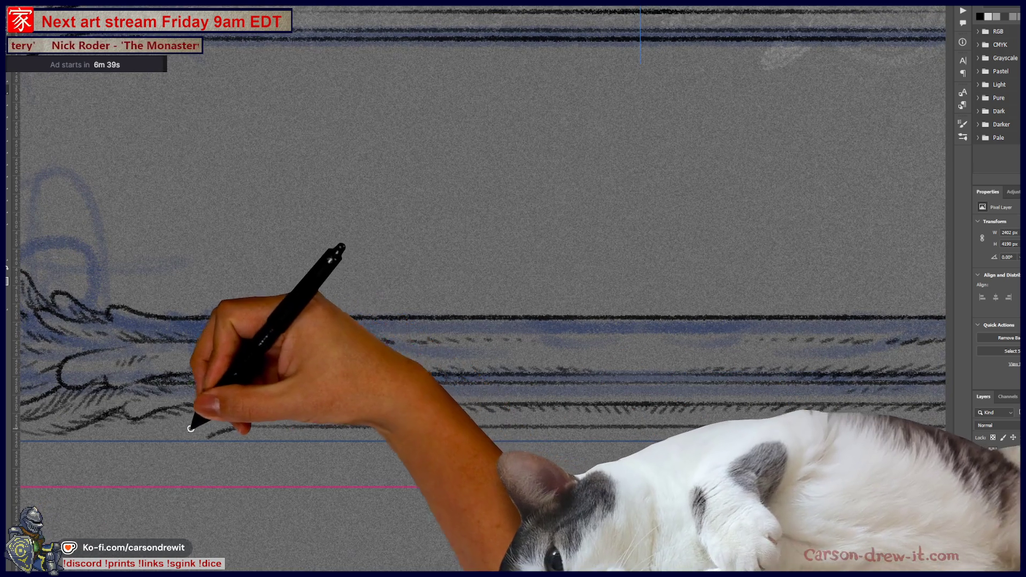
pyautogui.moveTo(253, 413); pyautogui.dragTo(665, 410)
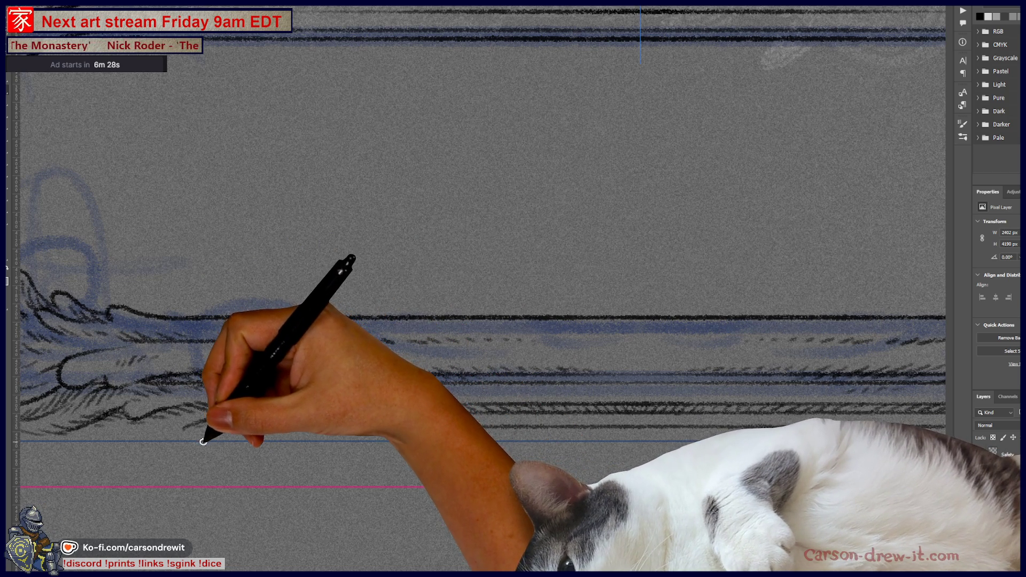
pyautogui.hscroll(3, 224, 417)
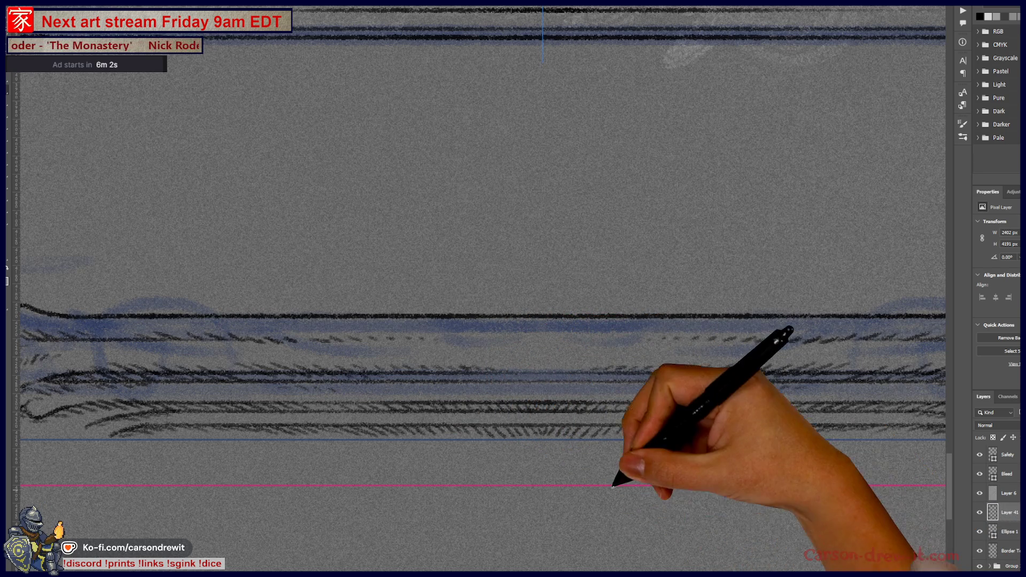
pyautogui.scroll(-3, 613, 483)
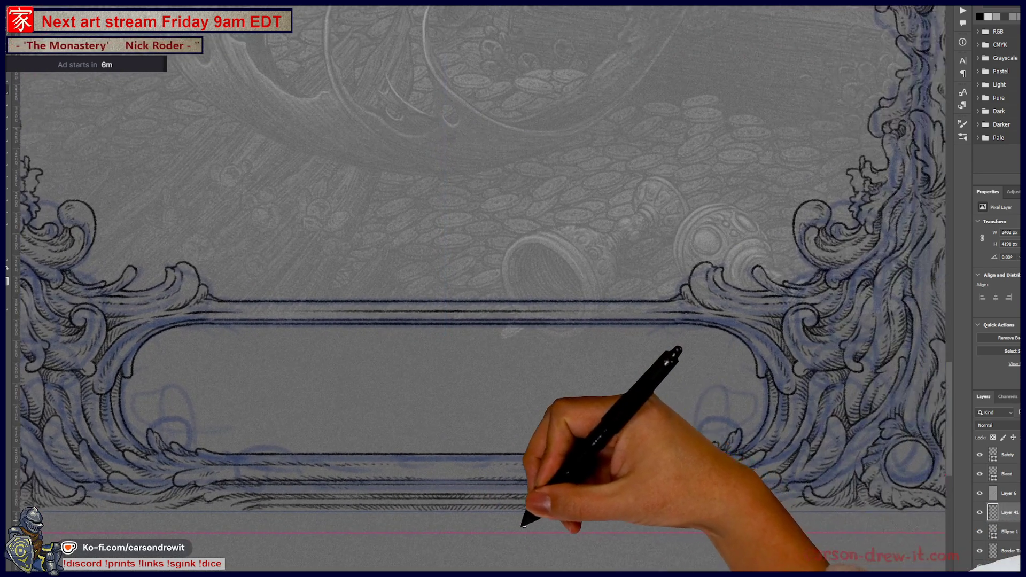
# Ink a curled stroke at the border's end, then bring the frame's bottom-left corner into close-up
pyautogui.moveTo(674, 472); pyautogui.dragTo(637, 530)
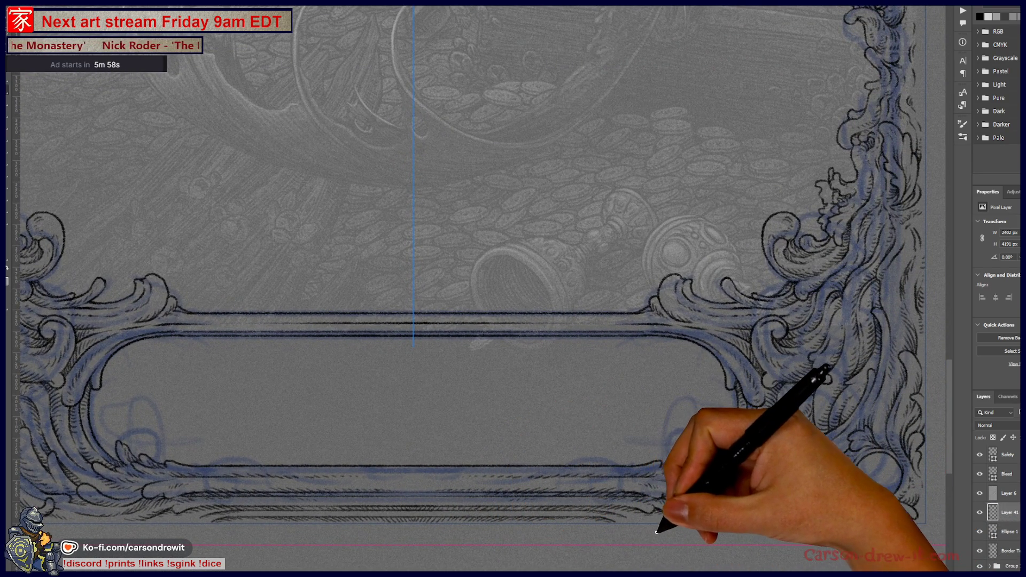
pyautogui.scroll(3, 656, 531)
pyautogui.scroll(3, 651, 515)
pyautogui.scroll(3, 657, 514)
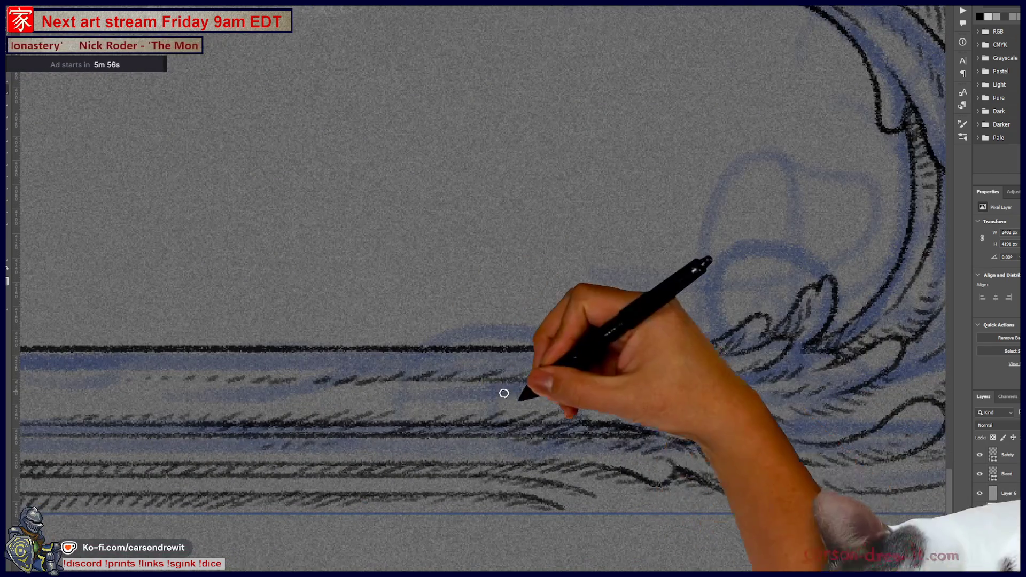
pyautogui.moveTo(597, 486); pyautogui.dragTo(617, 482)
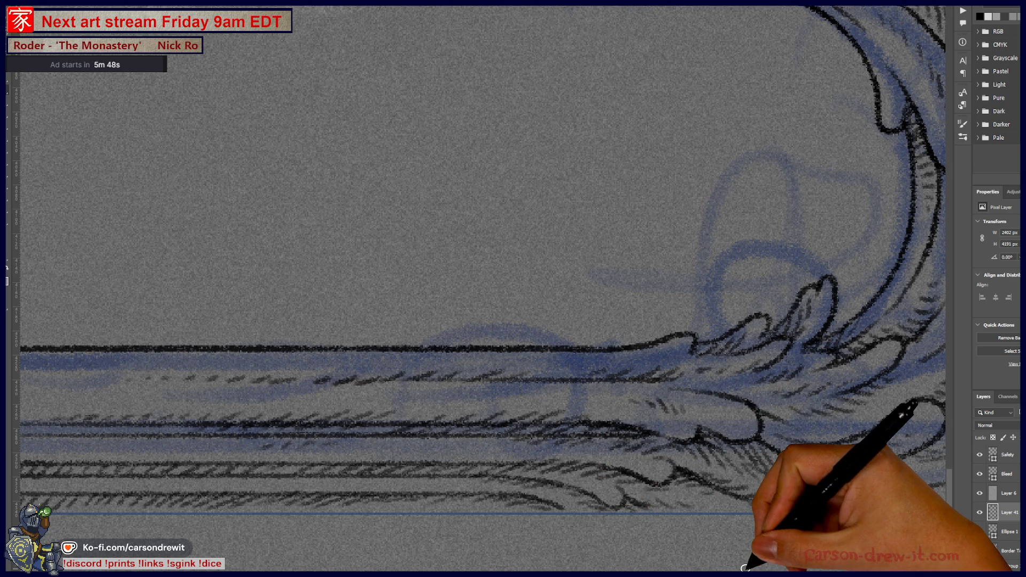
pyautogui.hotkey('ctrl', '-')
pyautogui.hotkey('ctrl', '-')
pyautogui.hotkey('ctrl', '-')
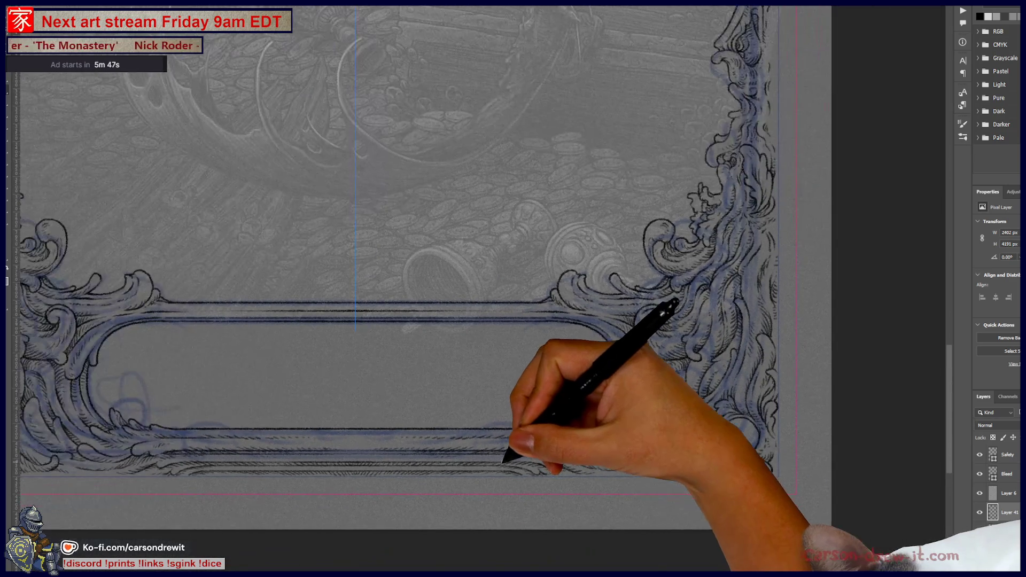
pyautogui.moveTo(347, 440); pyautogui.dragTo(533, 509)
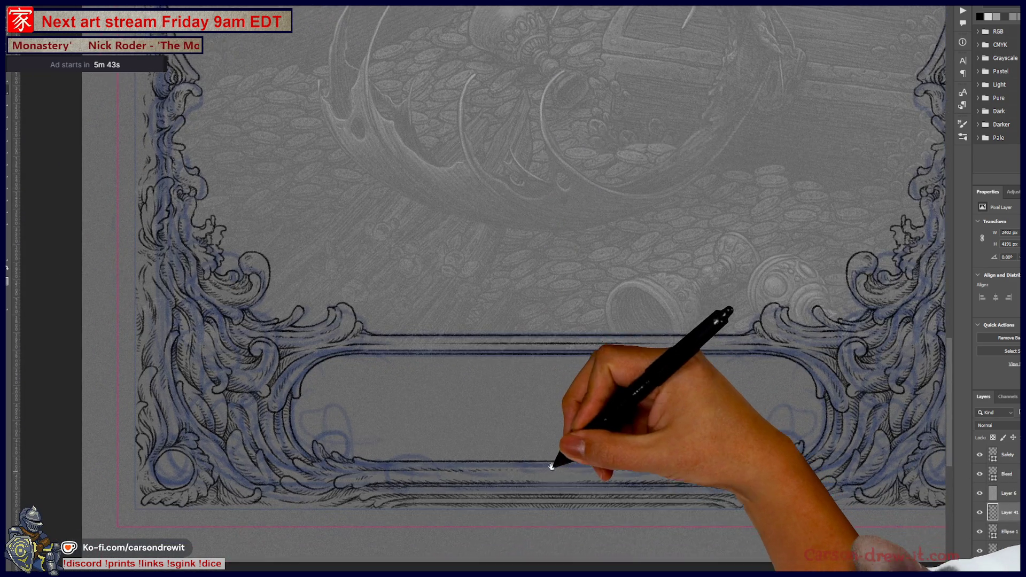
pyautogui.hotkey('ctrl', '+')
pyautogui.hotkey('ctrl', '+')
# Hatch below the bottom border line, then move the view up along the left-border scrollwork
pyautogui.moveTo(309, 481); pyautogui.dragTo(388, 435)
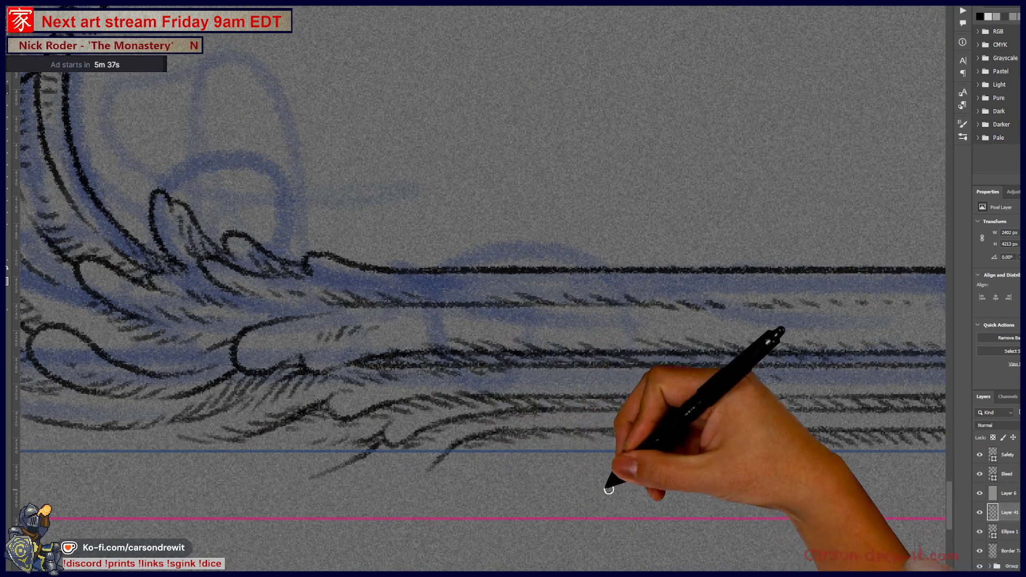
pyautogui.moveTo(165, 486); pyautogui.dragTo(513, 497)
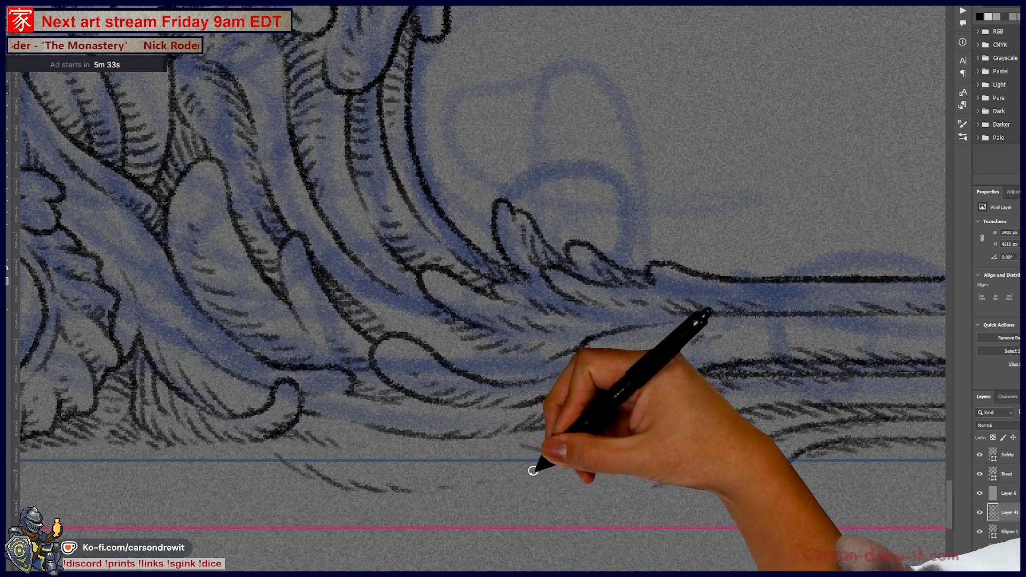
pyautogui.hscroll(-3, 533, 471)
pyautogui.hscroll(-3, 516, 495)
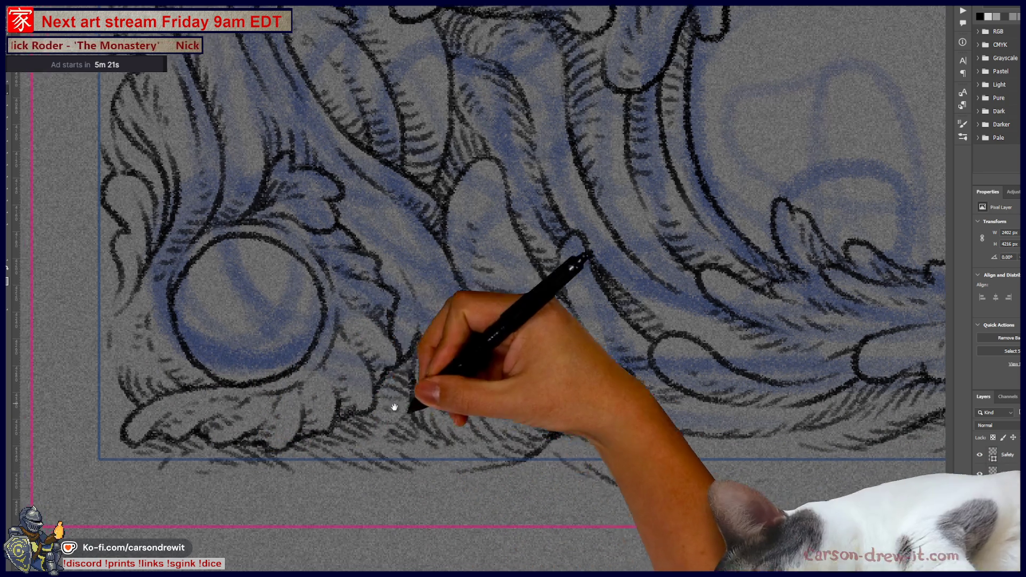
pyautogui.moveTo(395, 471); pyautogui.dragTo(500, 474)
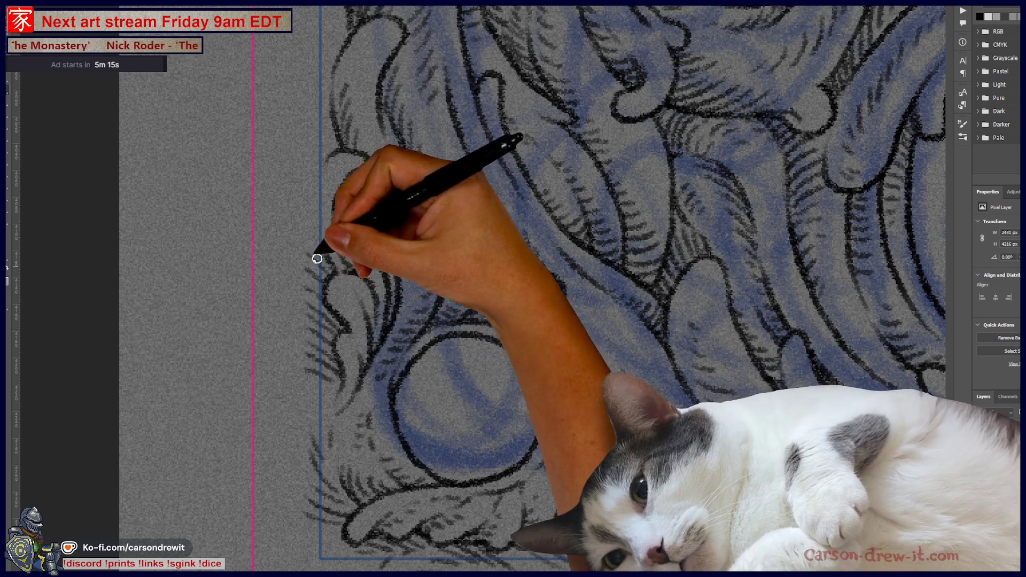
pyautogui.moveTo(372, 100)
pyautogui.mouseDown()
pyautogui.moveTo(428, 298)
pyautogui.moveTo(361, 426)
pyautogui.mouseUp()
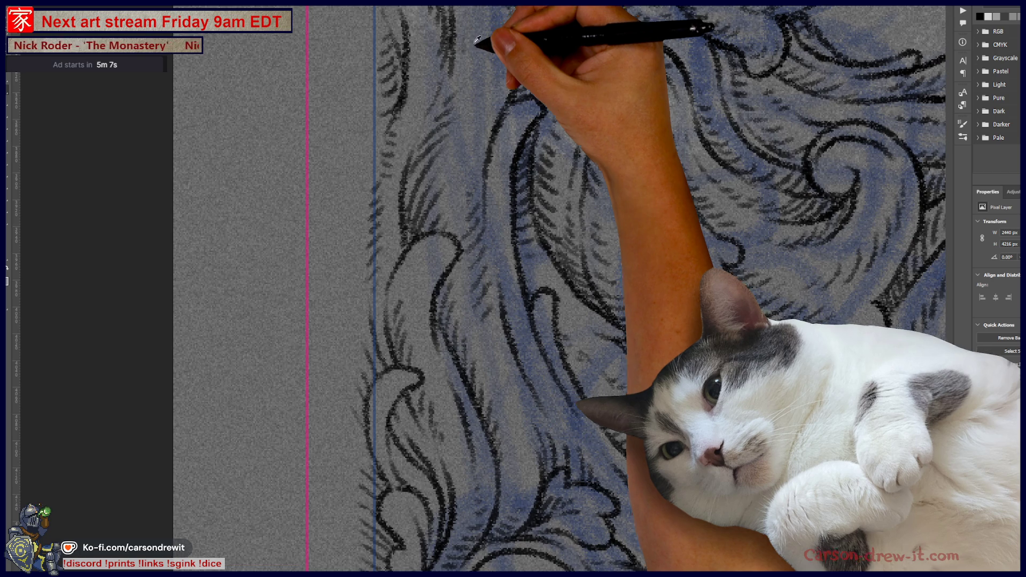
pyautogui.scroll(-5, 441, 107)
pyautogui.scroll(-2, 457, 416)
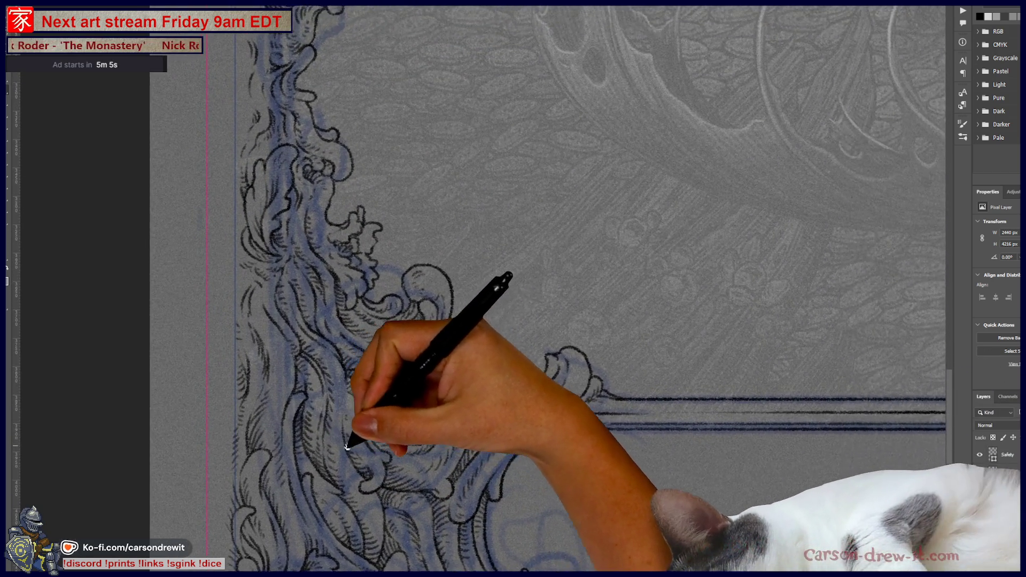
pyautogui.scroll(-2, 354, 435)
pyautogui.scroll(-2, 354, 401)
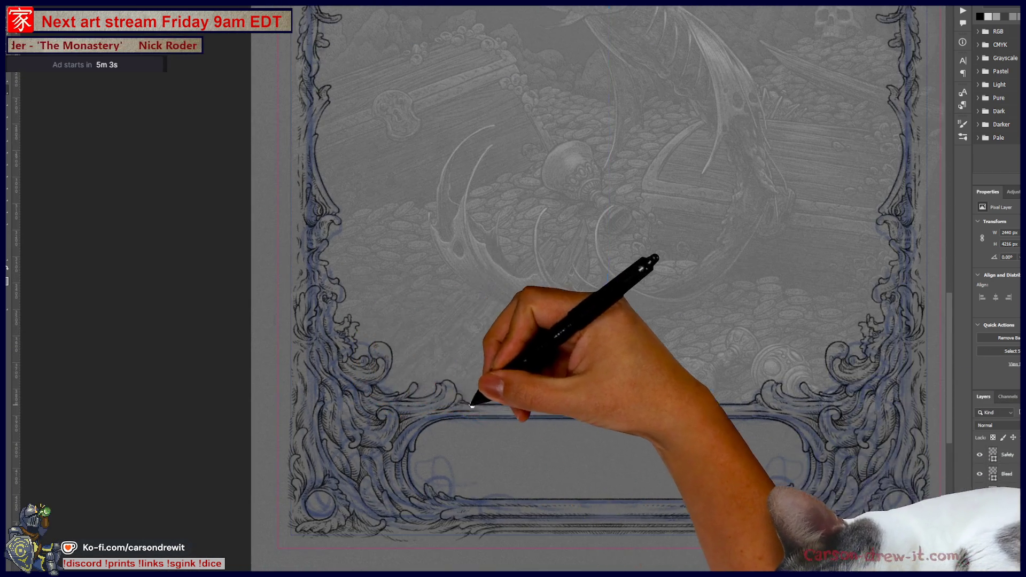
pyautogui.hscroll(3, 472, 405)
pyautogui.scroll(2, 417, 384)
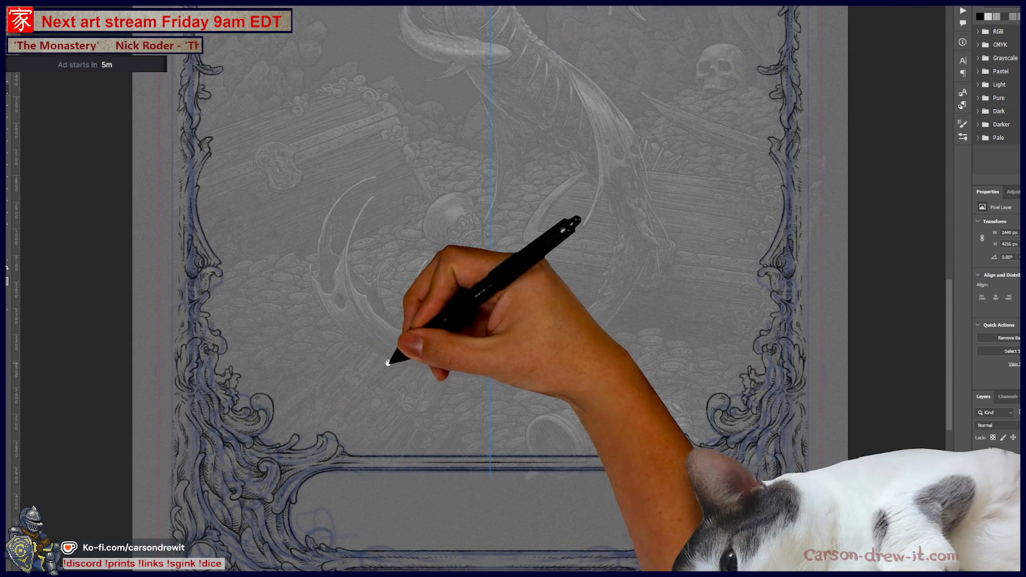
pyautogui.scroll(-2, 416, 348)
pyautogui.scroll(3, 457, 304)
pyautogui.scroll(1, 492, 436)
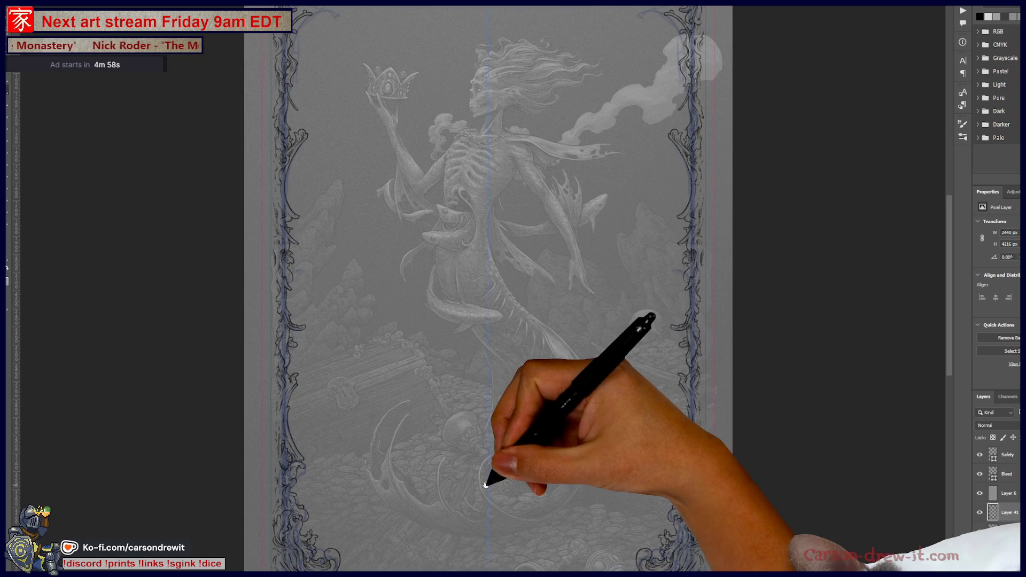
# Bring the card's top circular ornament into close view
pyautogui.moveTo(513, 274)
pyautogui.mouseDown()
pyautogui.moveTo(557, 390)
pyautogui.moveTo(528, 318)
pyautogui.mouseUp()
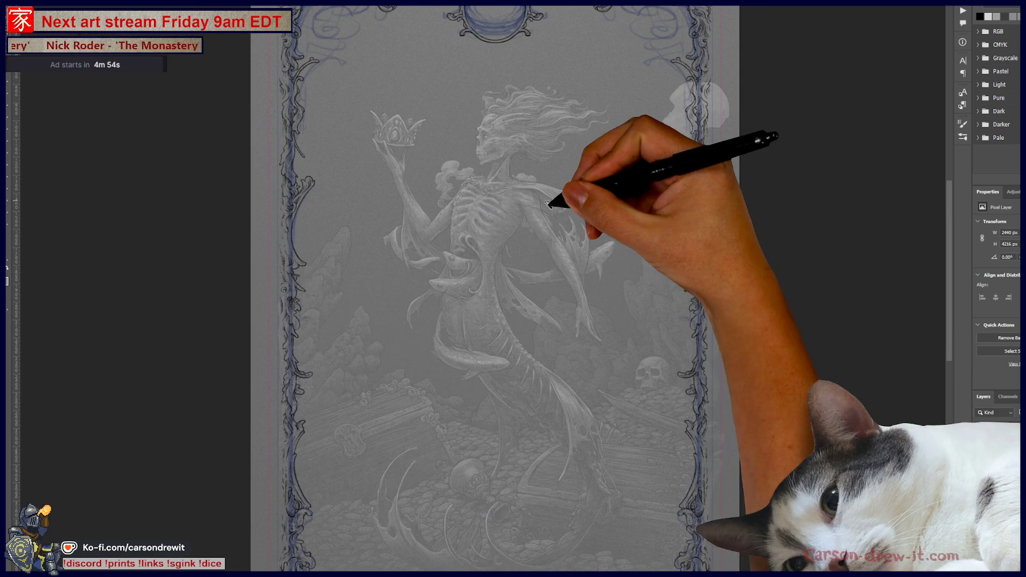
pyautogui.moveTo(498, 209); pyautogui.dragTo(573, 169)
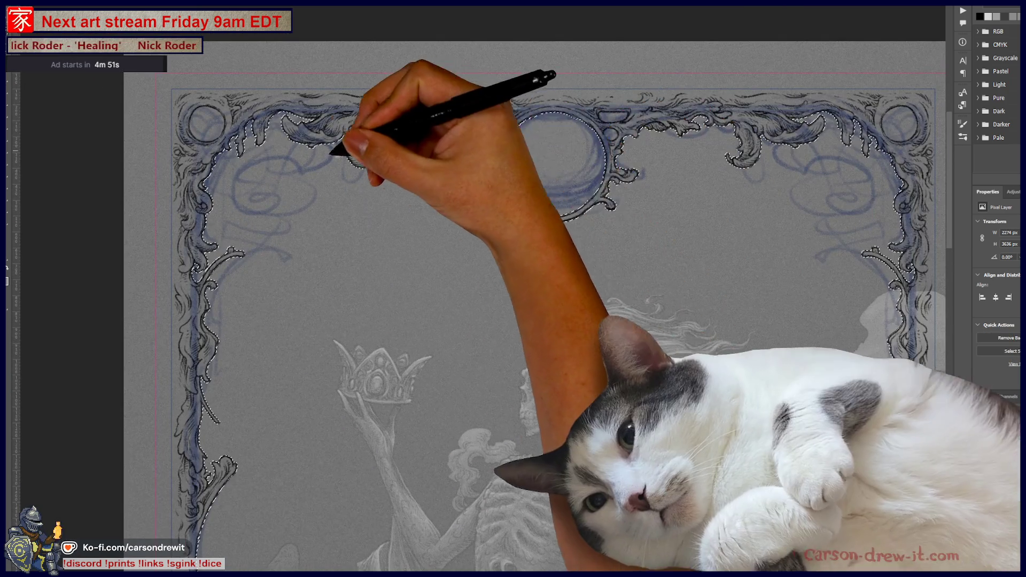
# Inspect the top ornament, top border and right-side scrollwork of the frame in close-up
pyautogui.moveTo(344, 149)
pyautogui.mouseDown()
pyautogui.moveTo(150, 96)
pyautogui.moveTo(195, 307)
pyautogui.mouseUp()
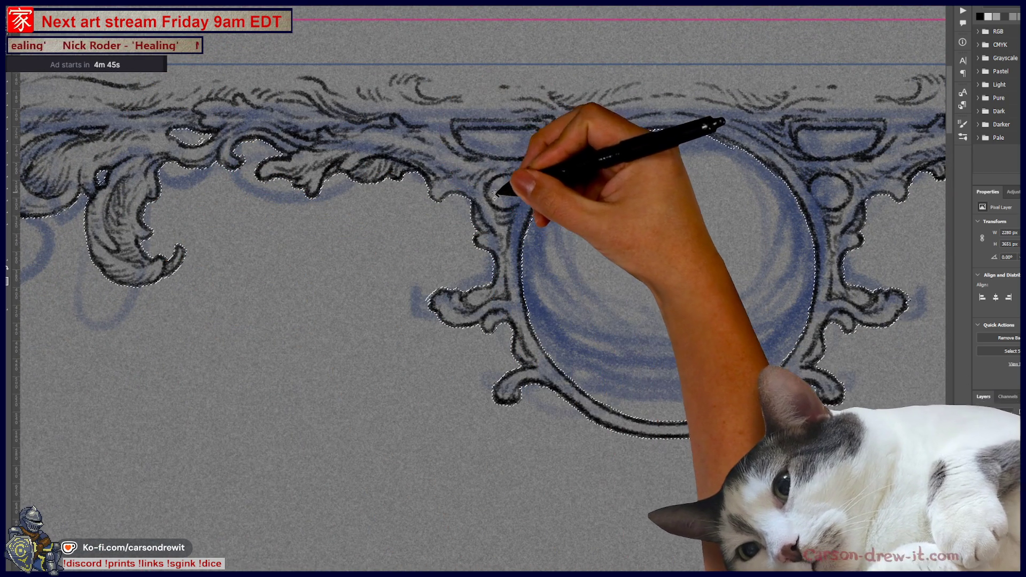
pyautogui.moveTo(592, 198); pyautogui.dragTo(355, 206)
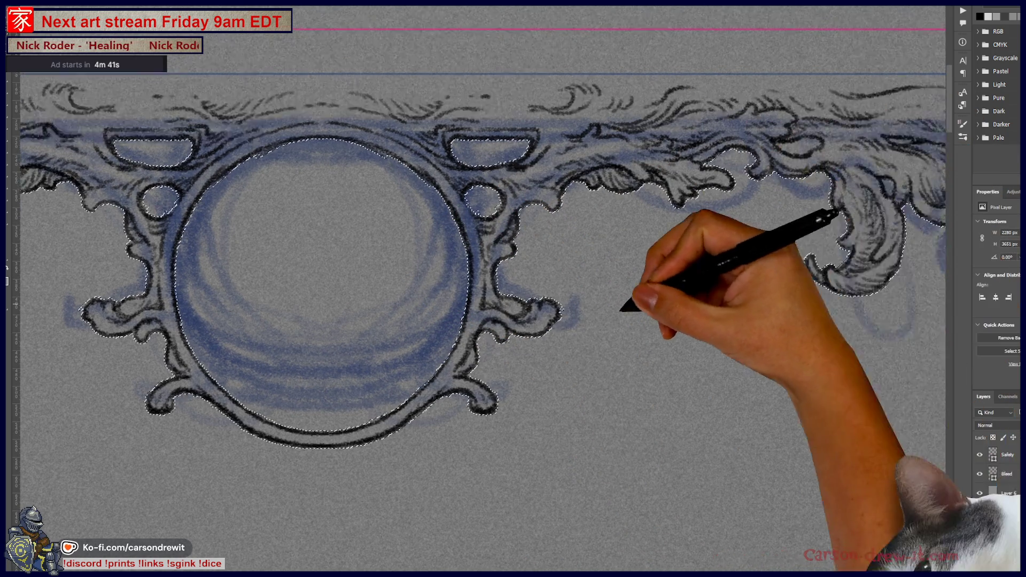
pyautogui.moveTo(835, 161); pyautogui.dragTo(492, 275)
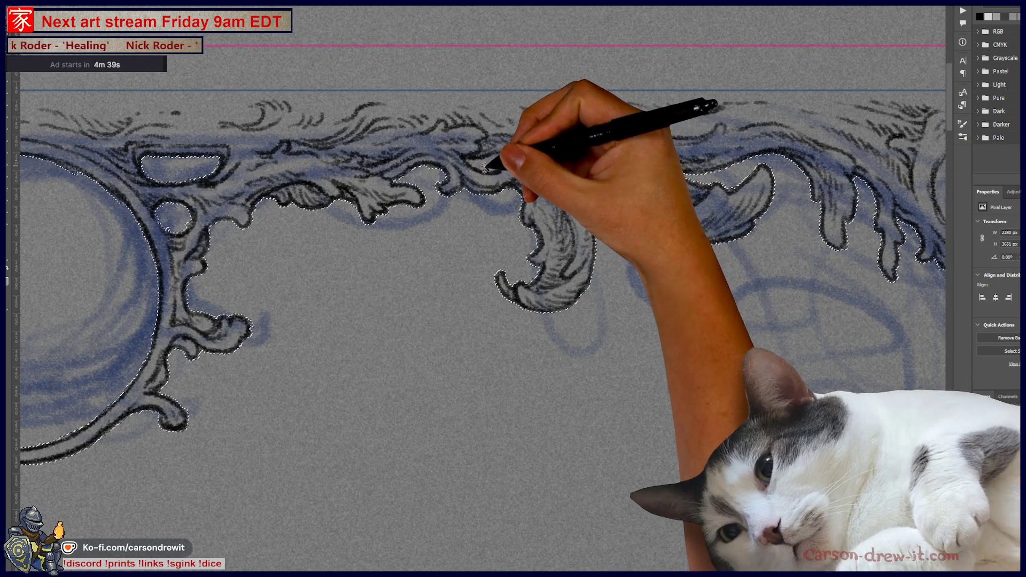
pyautogui.moveTo(721, 303); pyautogui.dragTo(354, 320)
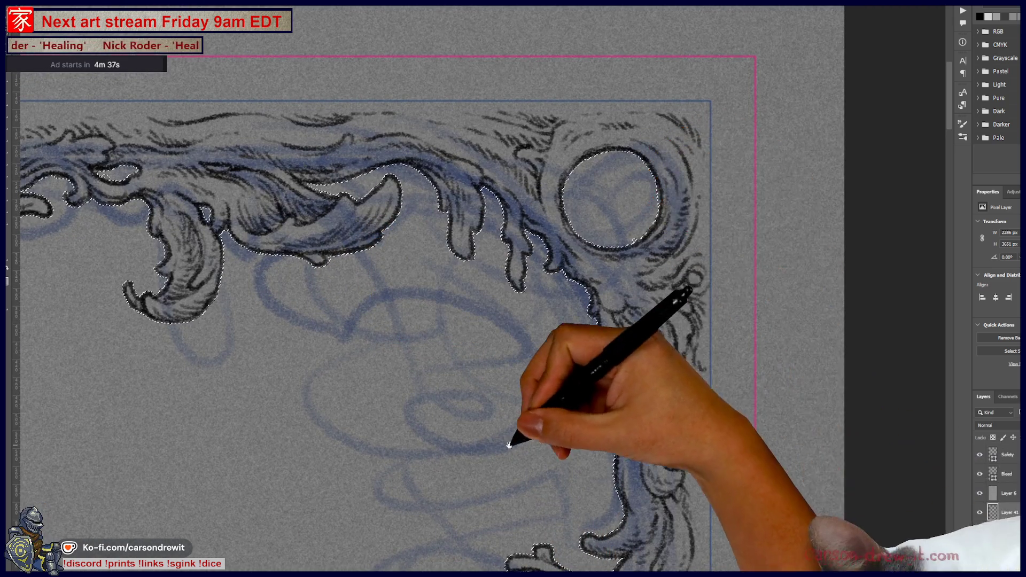
pyautogui.moveTo(508, 444); pyautogui.dragTo(523, 243)
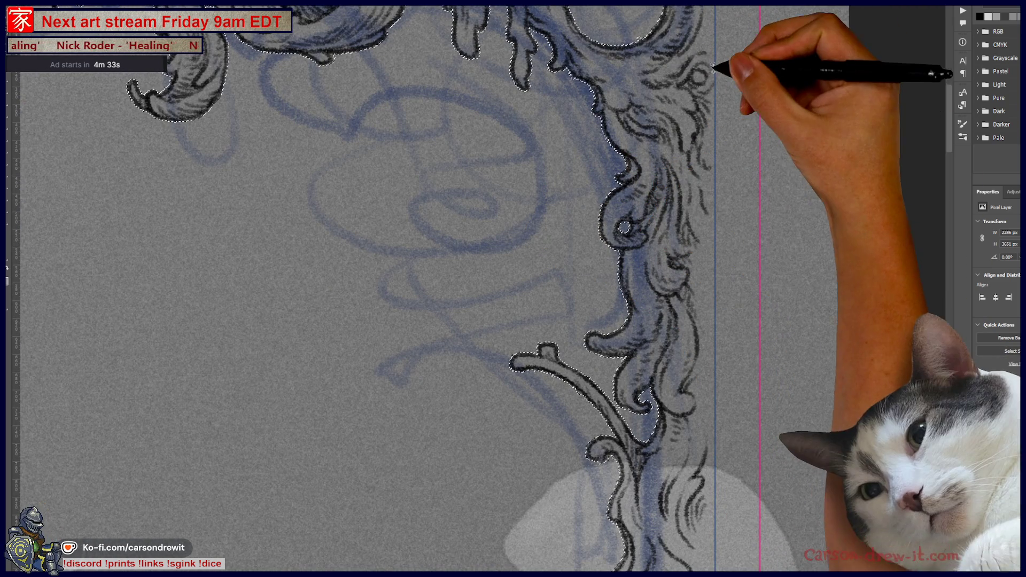
pyautogui.moveTo(396, 248)
pyautogui.mouseDown()
pyautogui.moveTo(483, 241)
pyautogui.moveTo(229, 207)
pyautogui.moveTo(729, 321)
pyautogui.mouseUp()
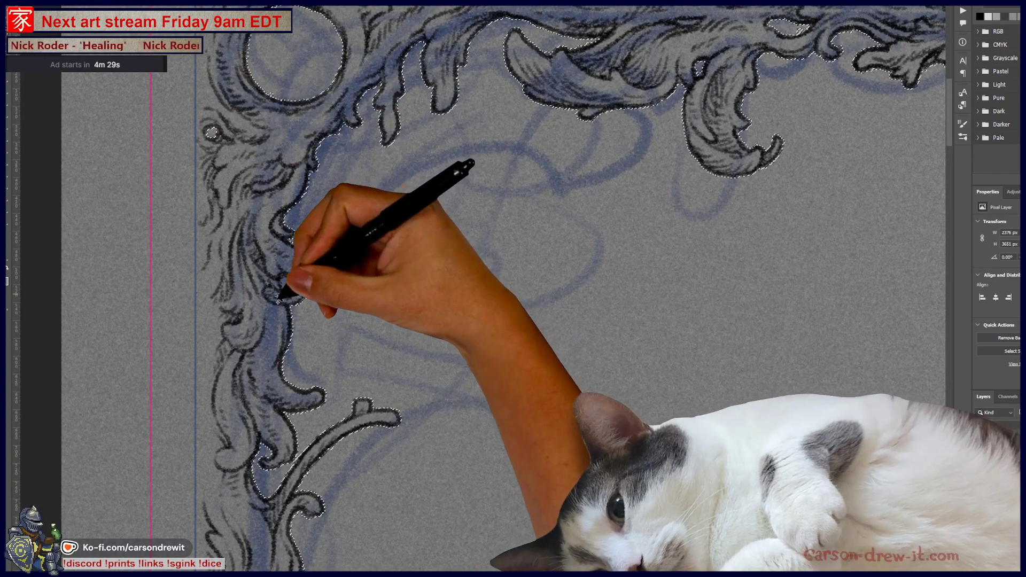
# Follow the left border scrollwork down toward the wave ornament to review its inking
pyautogui.moveTo(290, 282)
pyautogui.mouseDown()
pyautogui.moveTo(373, 332)
pyautogui.moveTo(366, 103)
pyautogui.mouseUp()
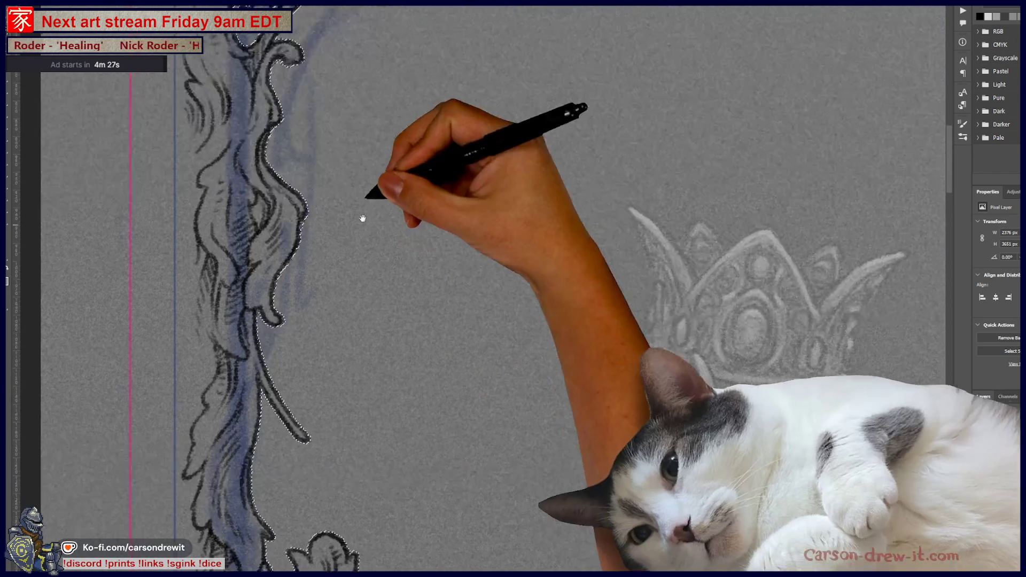
pyautogui.moveTo(362, 218); pyautogui.dragTo(256, 144)
pyautogui.moveTo(355, 364); pyautogui.dragTo(371, 65)
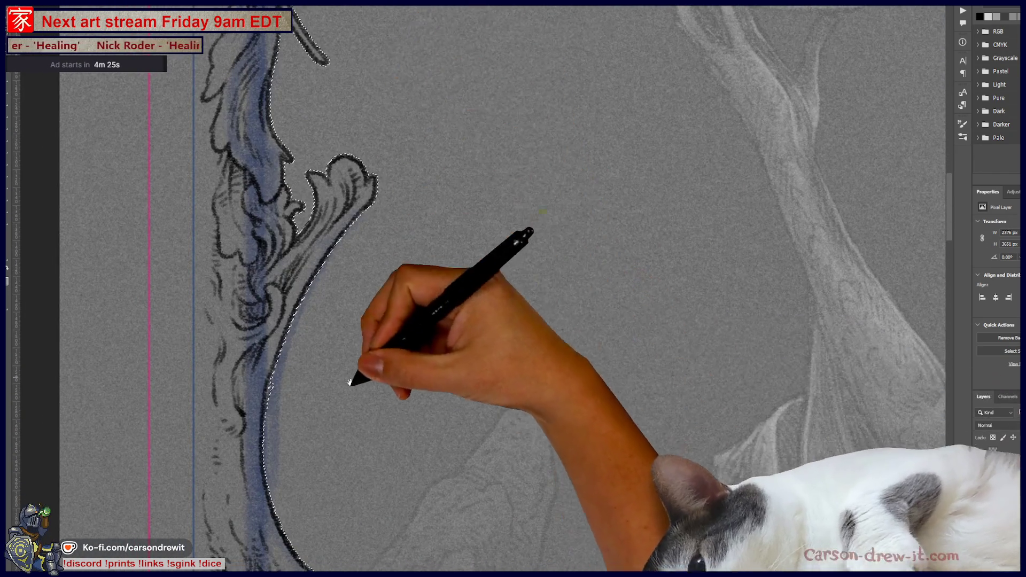
pyautogui.moveTo(355, 377); pyautogui.dragTo(360, 165)
pyautogui.moveTo(385, 507); pyautogui.dragTo(366, 211)
pyautogui.moveTo(412, 508)
pyautogui.mouseDown()
pyautogui.moveTo(377, 256)
pyautogui.moveTo(406, 353)
pyautogui.moveTo(409, 240)
pyautogui.mouseUp()
pyautogui.moveTo(474, 549); pyautogui.dragTo(441, 264)
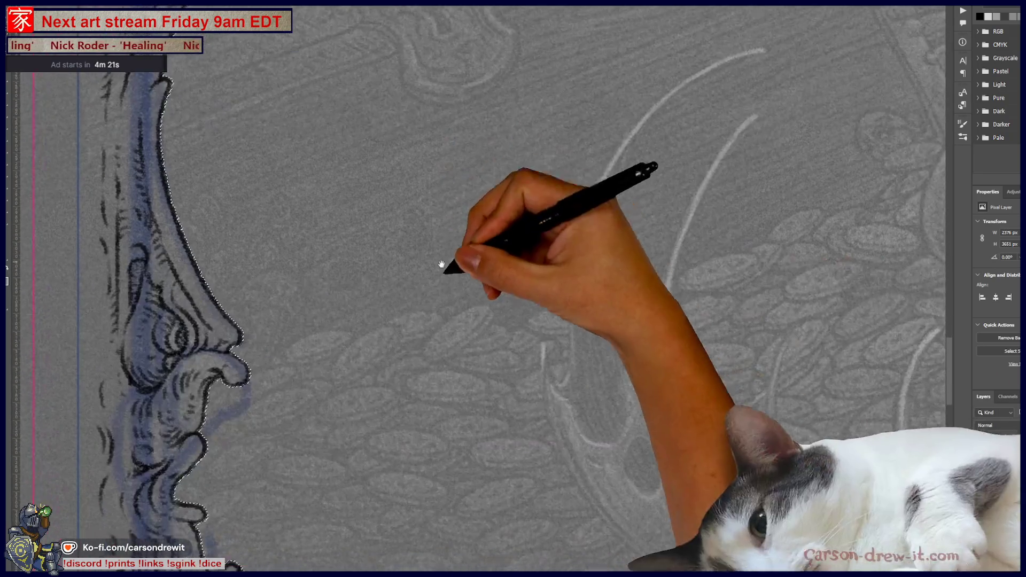
pyautogui.moveTo(450, 513); pyautogui.dragTo(446, 229)
# Review the bottom horizontal border, then flip the canvas view horizontally to check it mirrored
pyautogui.moveTo(483, 441); pyautogui.dragTo(441, 257)
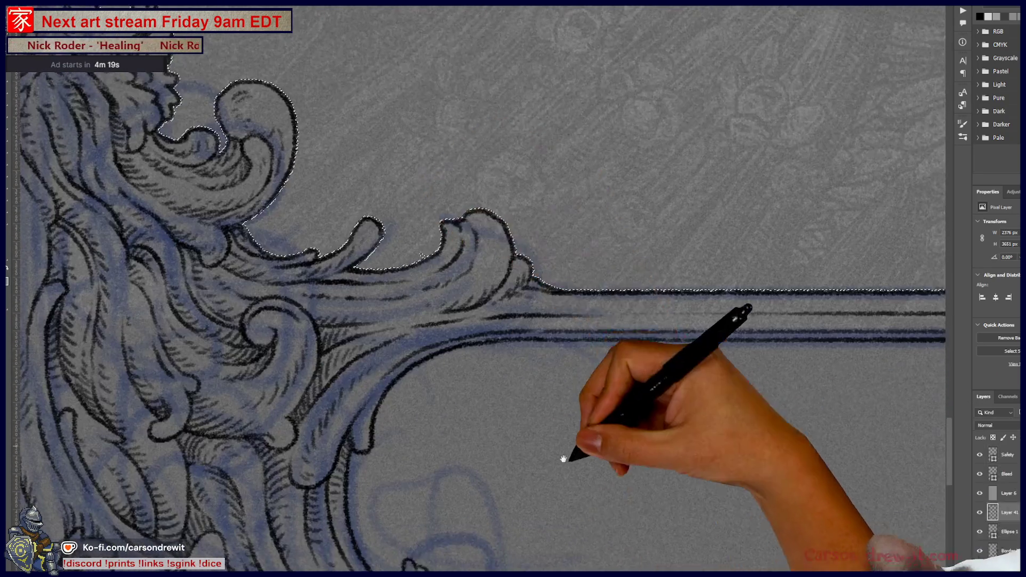
pyautogui.moveTo(567, 454); pyautogui.dragTo(388, 349)
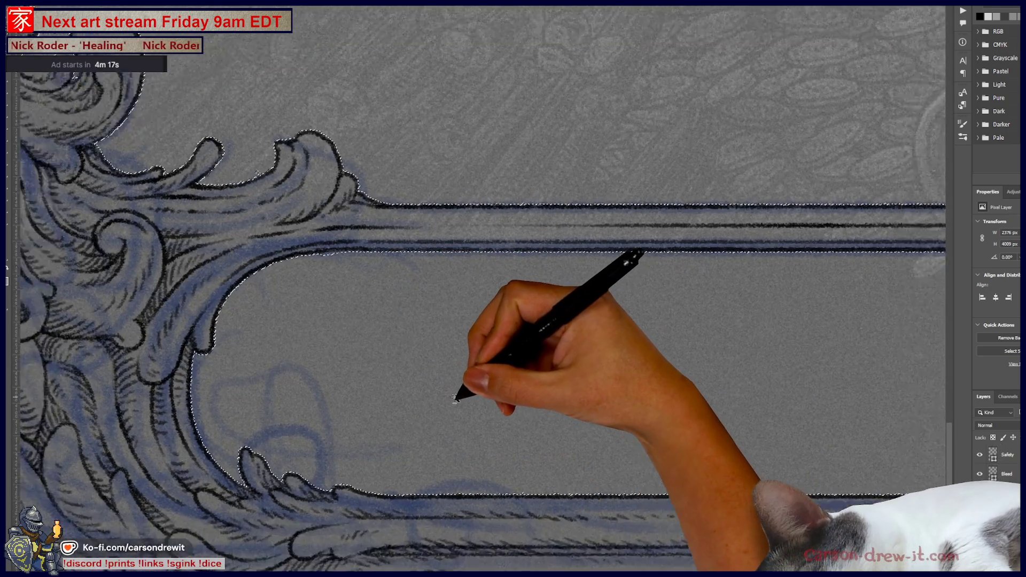
pyautogui.moveTo(458, 393)
pyautogui.mouseDown()
pyautogui.moveTo(549, 458)
pyautogui.moveTo(206, 447)
pyautogui.mouseUp()
pyautogui.moveTo(590, 333); pyautogui.dragTo(624, 345)
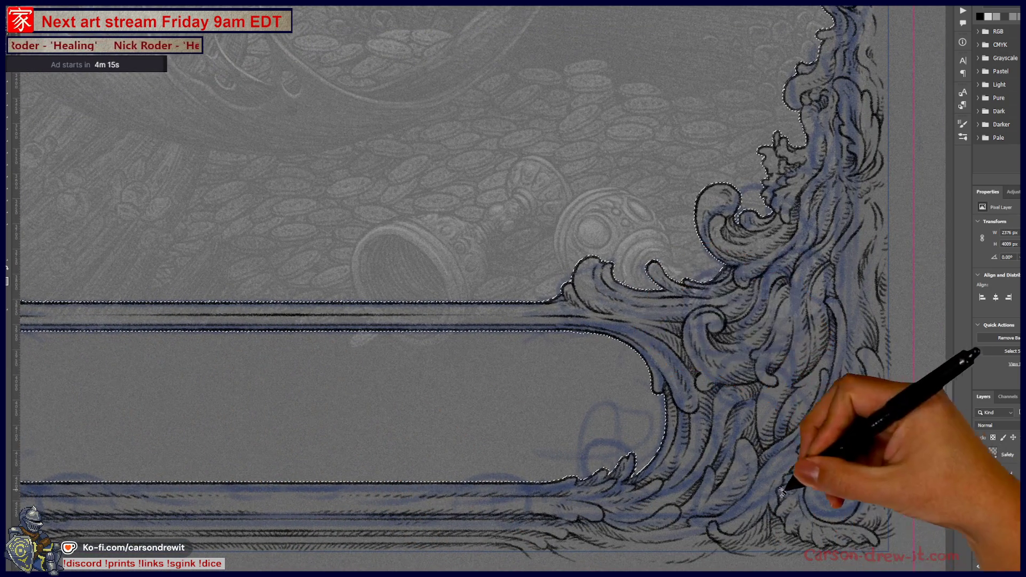
pyautogui.press('h')
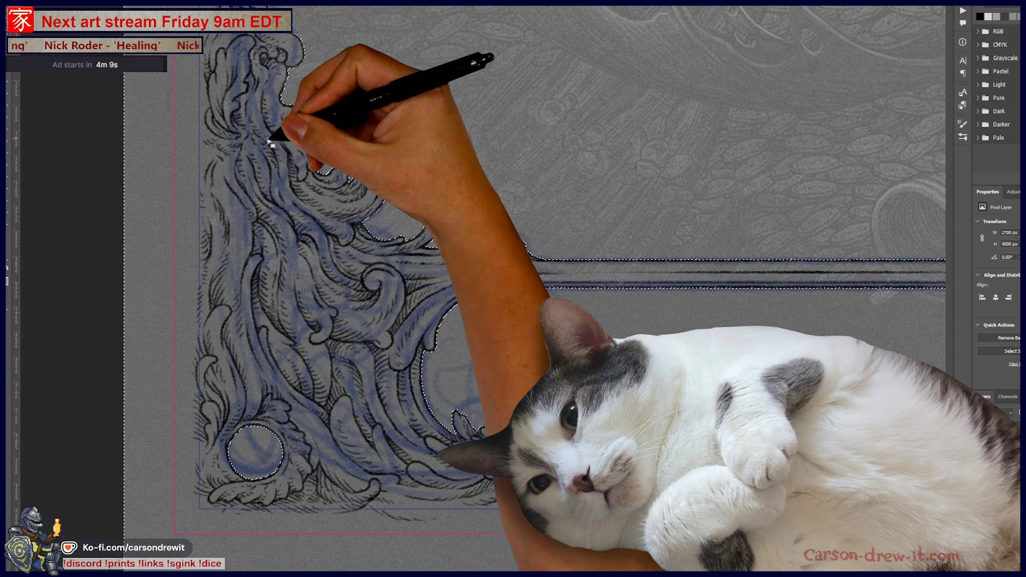
# Expand the frame selection via Select > Modify, then contract it back to tidy its edges
pyautogui.hotkey('alt', 's')
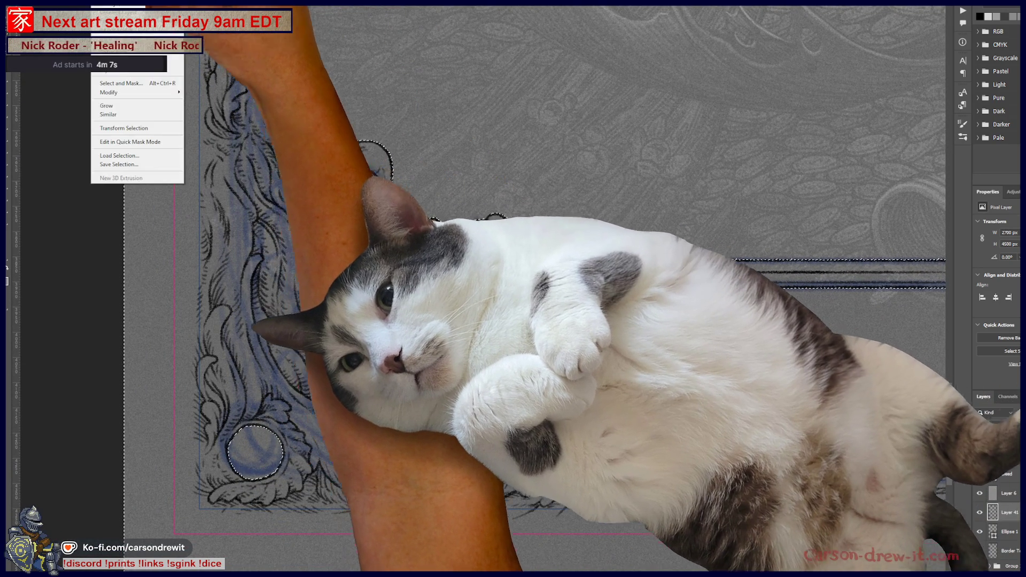
pyautogui.moveTo(110, 92)
pyautogui.click(230, 111)
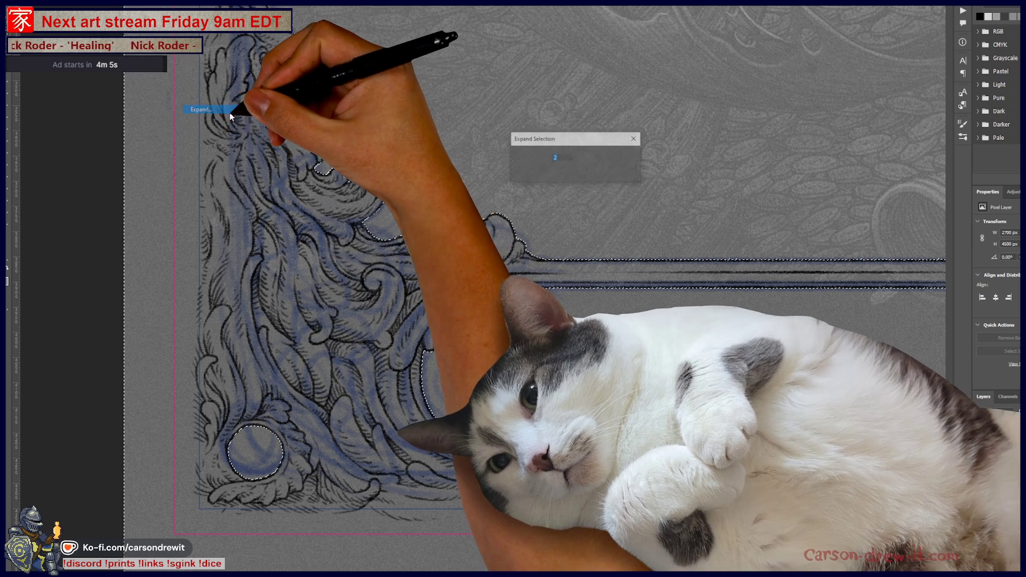
pyautogui.press('Return')
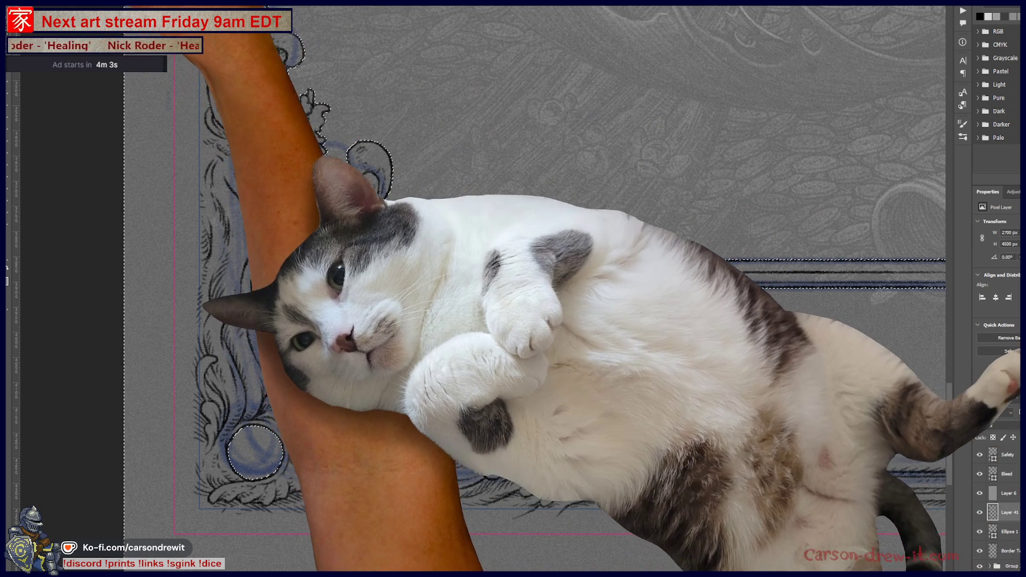
pyautogui.hotkey('alt', 's')
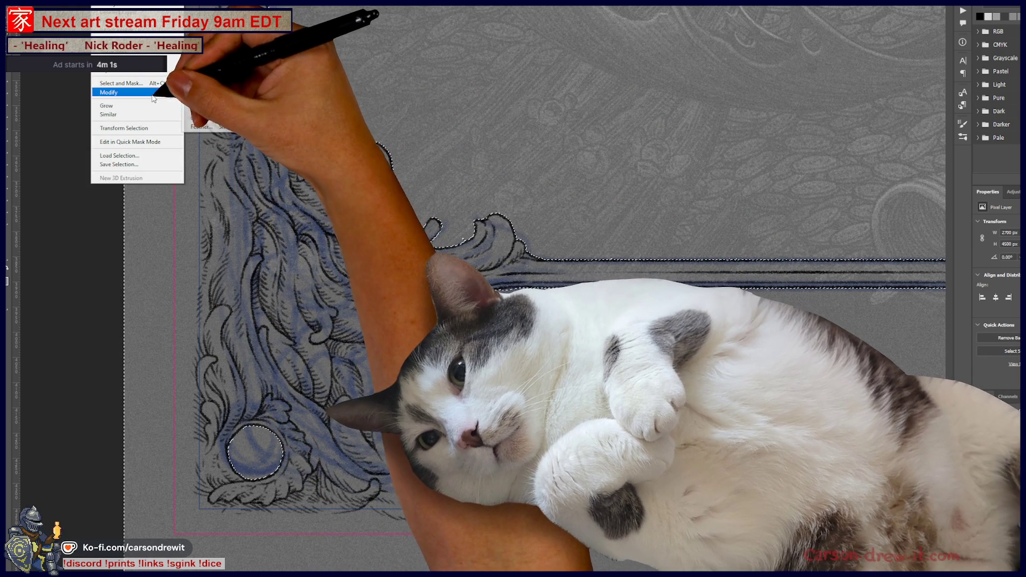
pyautogui.click(208, 117)
pyautogui.press('Return')
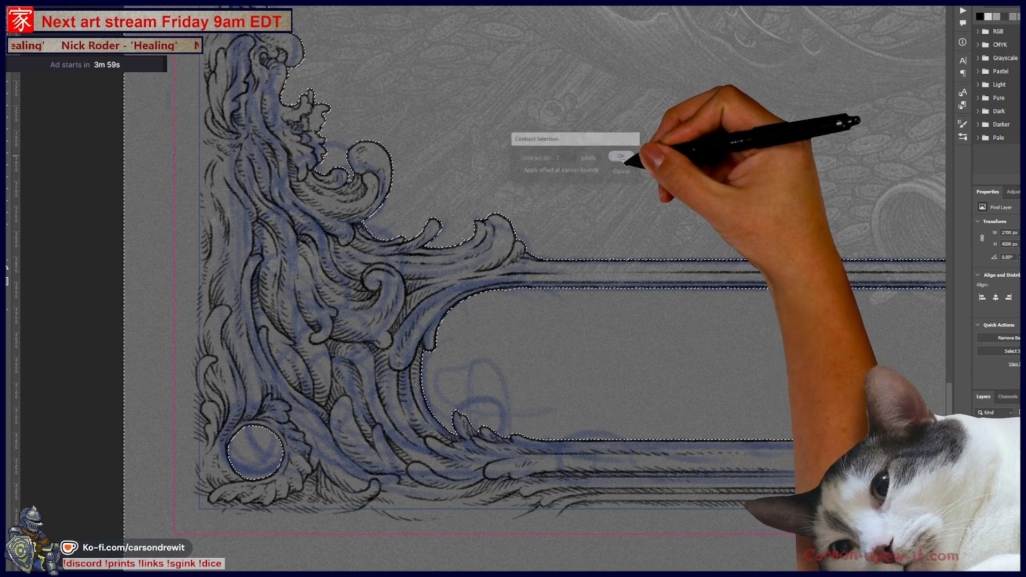
pyautogui.scroll(5, 525, 248)
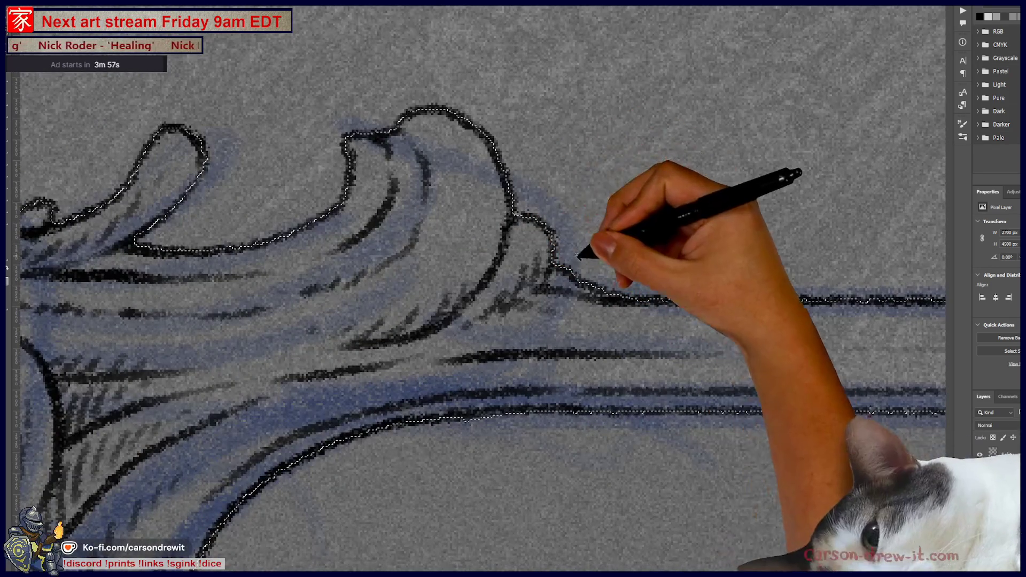
pyautogui.scroll(-2, 551, 257)
pyautogui.scroll(-2, 562, 297)
pyautogui.scroll(-1, 522, 304)
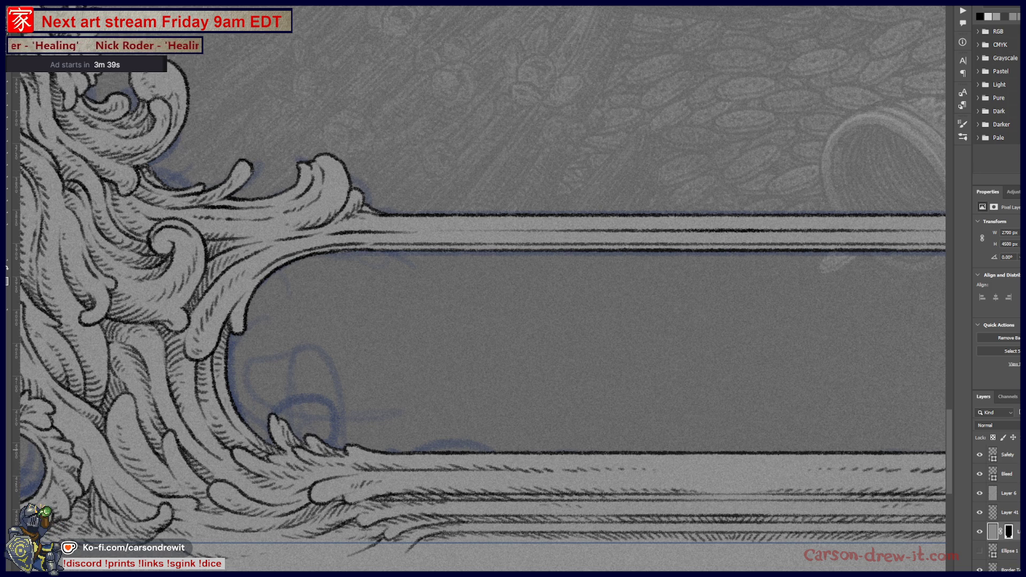
pyautogui.scroll(-5, 569, 312)
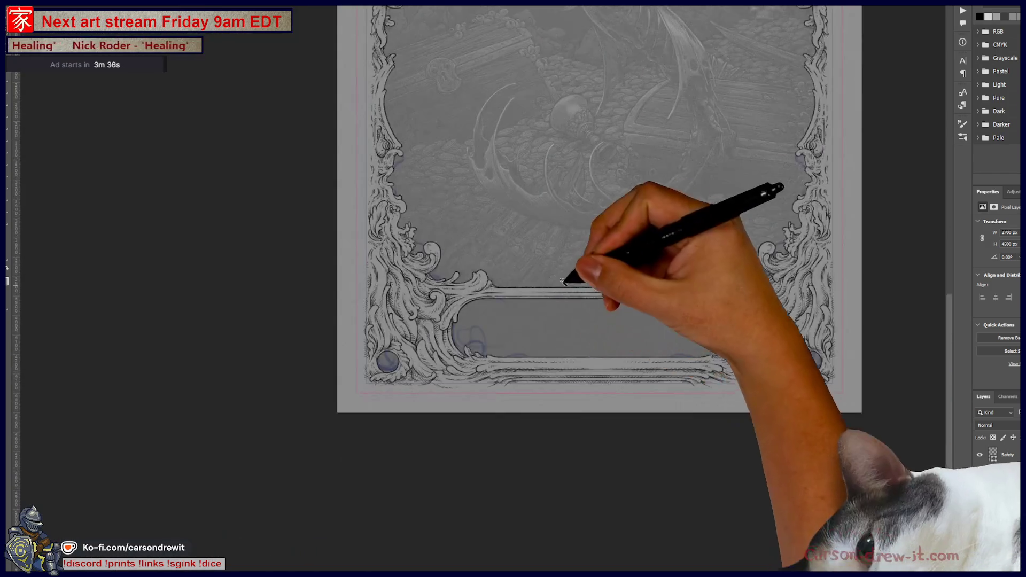
# Hide the Border layer's blue sketch and make the layer group the working layer
pyautogui.moveTo(563, 280); pyautogui.dragTo(580, 423)
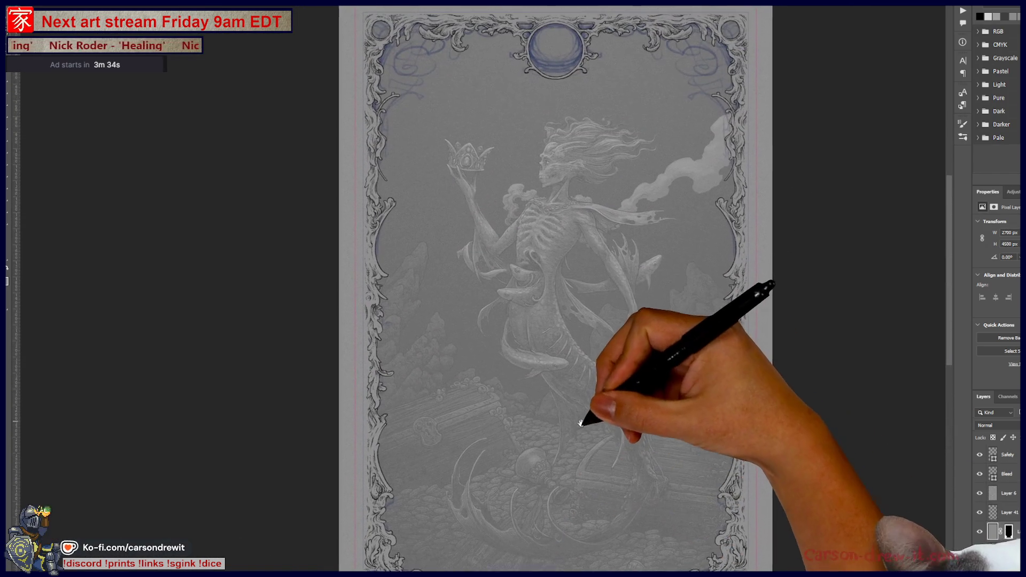
pyautogui.scroll(-1, 995, 513)
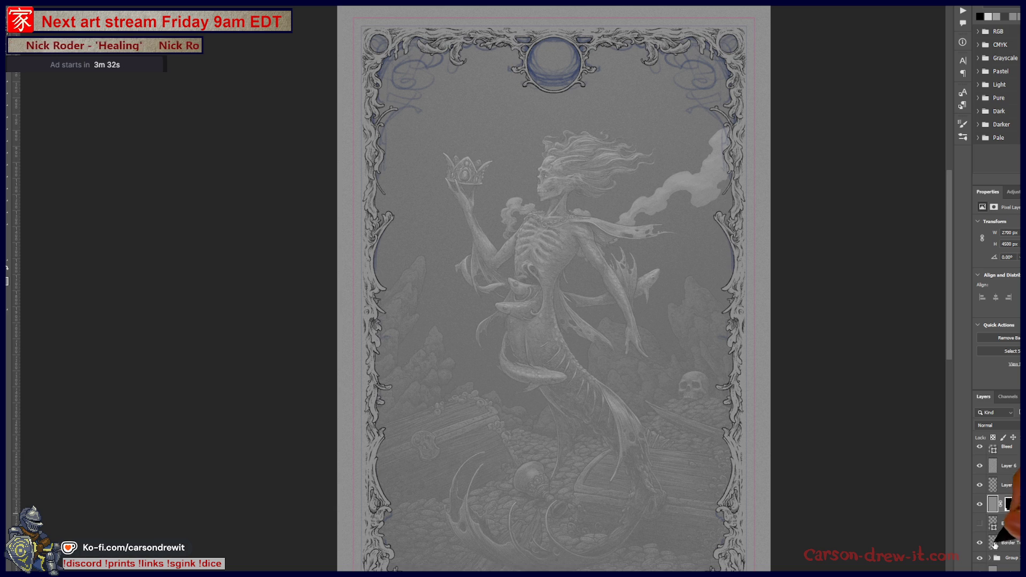
pyautogui.click(979, 543)
pyautogui.click(1014, 559)
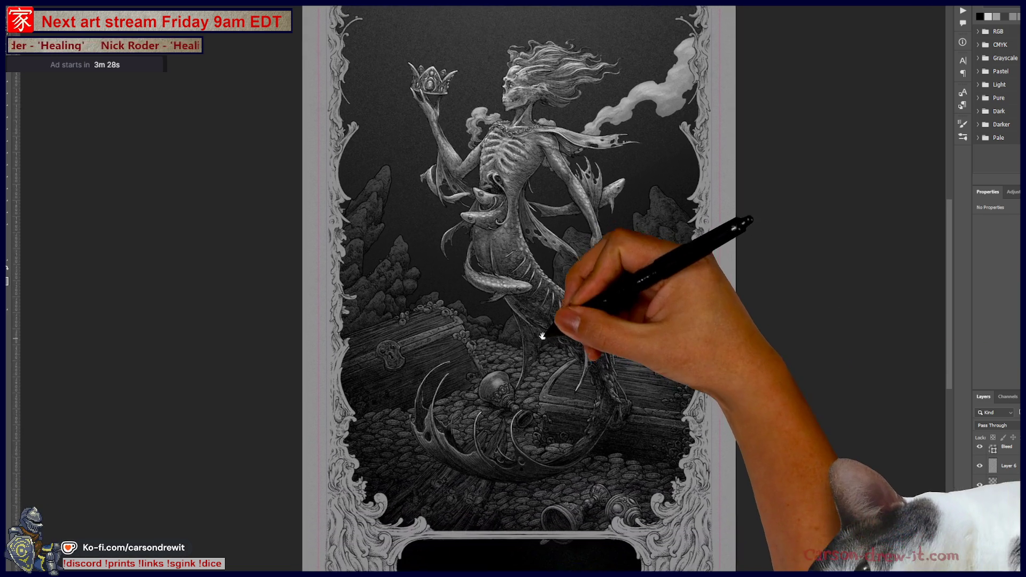
pyautogui.moveTo(542, 338); pyautogui.dragTo(538, 423)
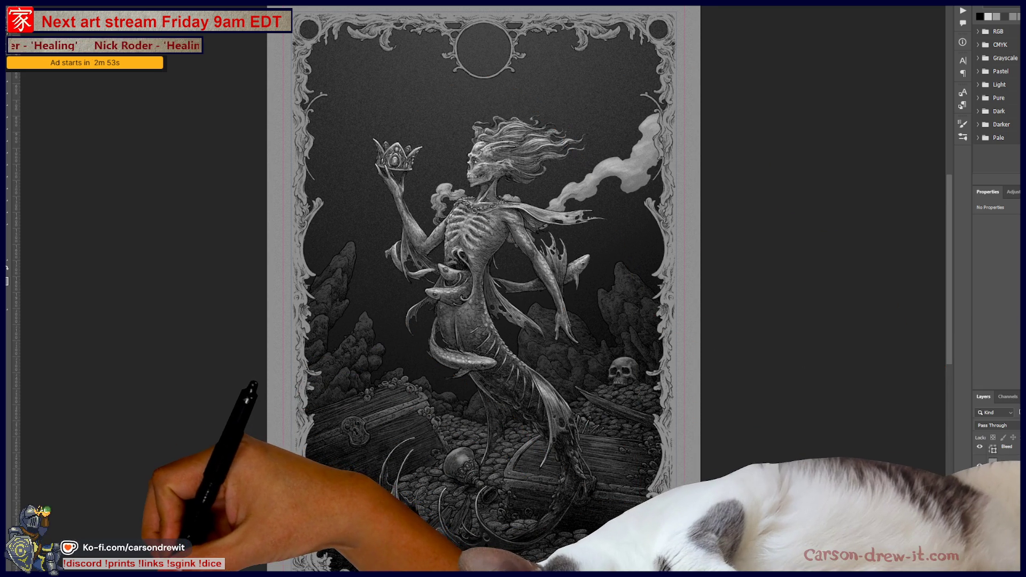
# Switch to the Obsidian Sub Tarot Cards note, review the mermaid card request, then hide the notes
pyautogui.hotkey('alt', 'Tab')
pyautogui.scroll(5, 437, 295)
pyautogui.scroll(5, 437, 295)
pyautogui.scroll(5, 437, 301)
pyautogui.scroll(5, 437, 300)
pyautogui.scroll(5, 437, 301)
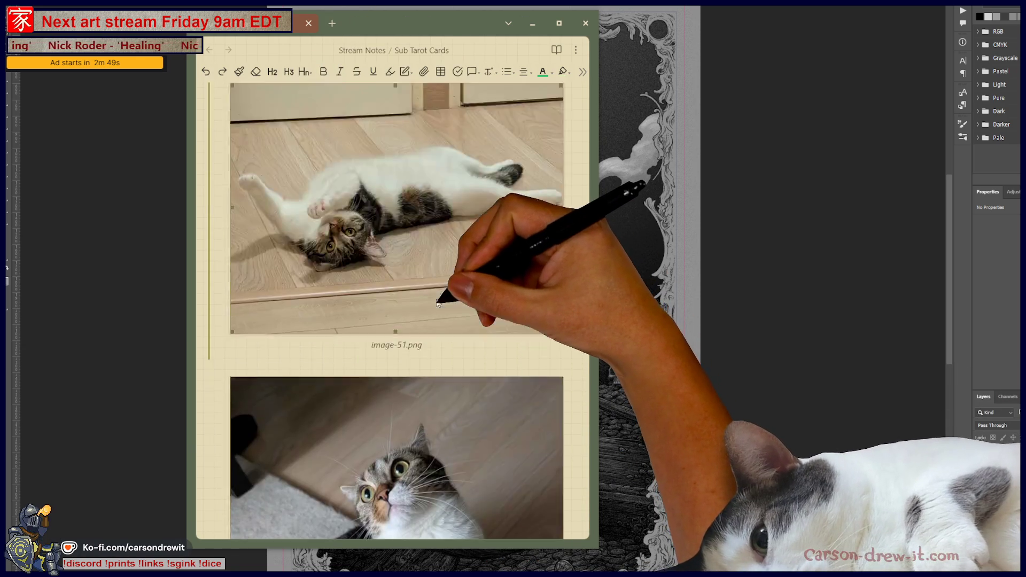
pyautogui.scroll(5, 435, 305)
pyautogui.scroll(5, 435, 306)
pyautogui.scroll(5, 434, 305)
pyautogui.scroll(5, 435, 305)
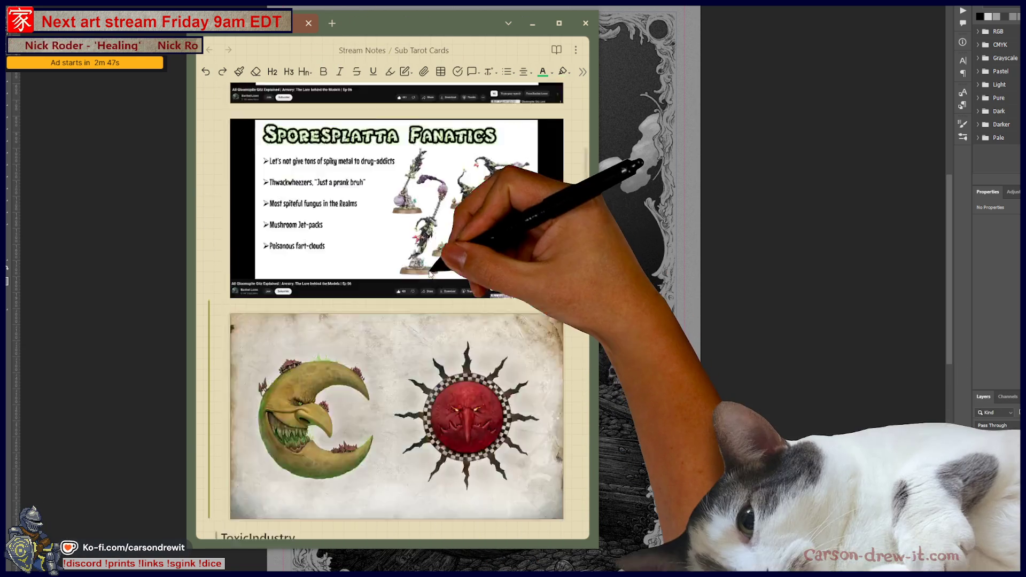
pyautogui.scroll(5, 435, 292)
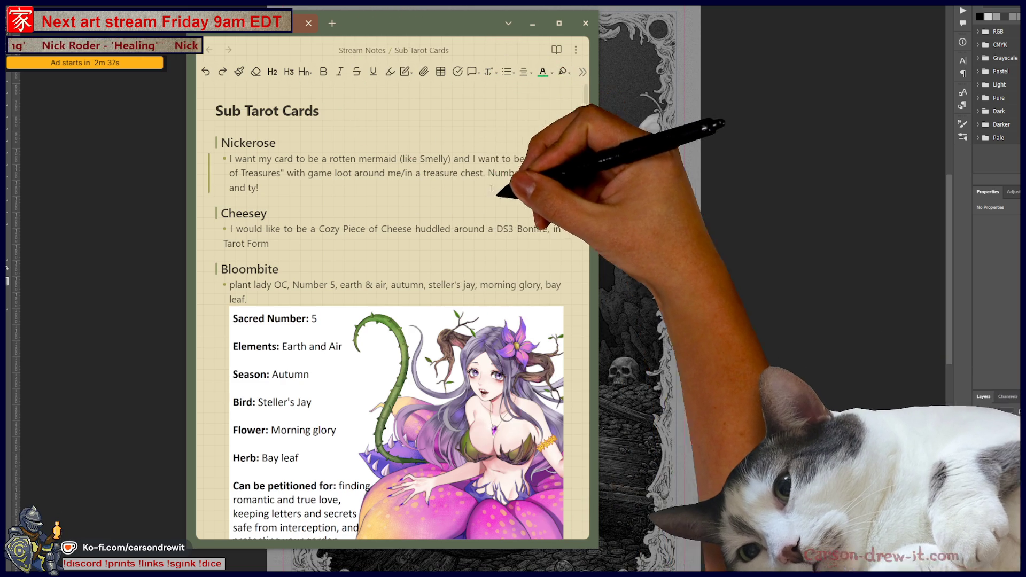
pyautogui.scroll(-3, 469, 146)
pyautogui.scroll(-5, 452, 188)
pyautogui.scroll(-3, 453, 189)
pyautogui.scroll(-2, 453, 189)
pyautogui.scroll(10, 470, 223)
pyautogui.scroll(2, 470, 223)
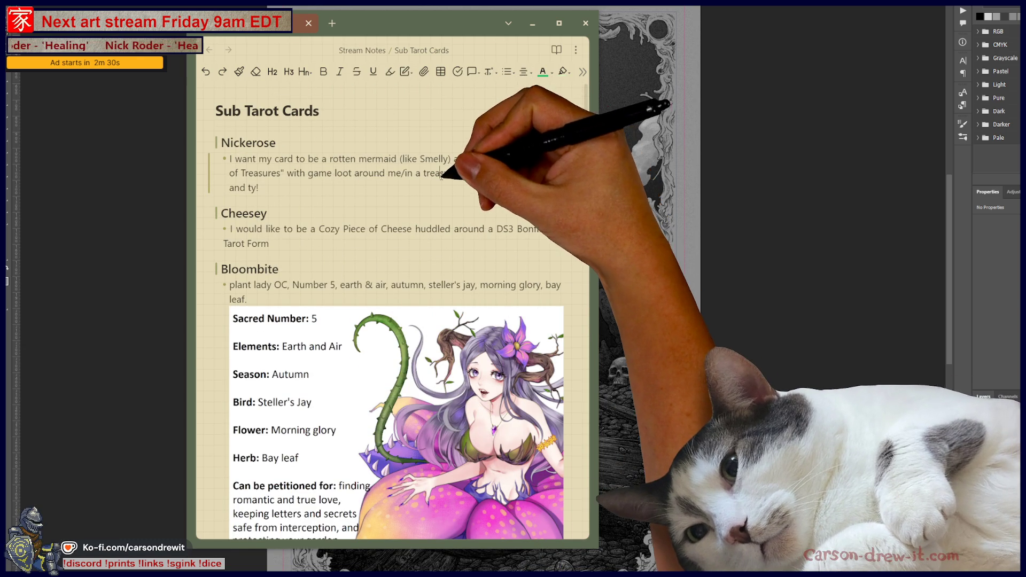
pyautogui.click(521, 170)
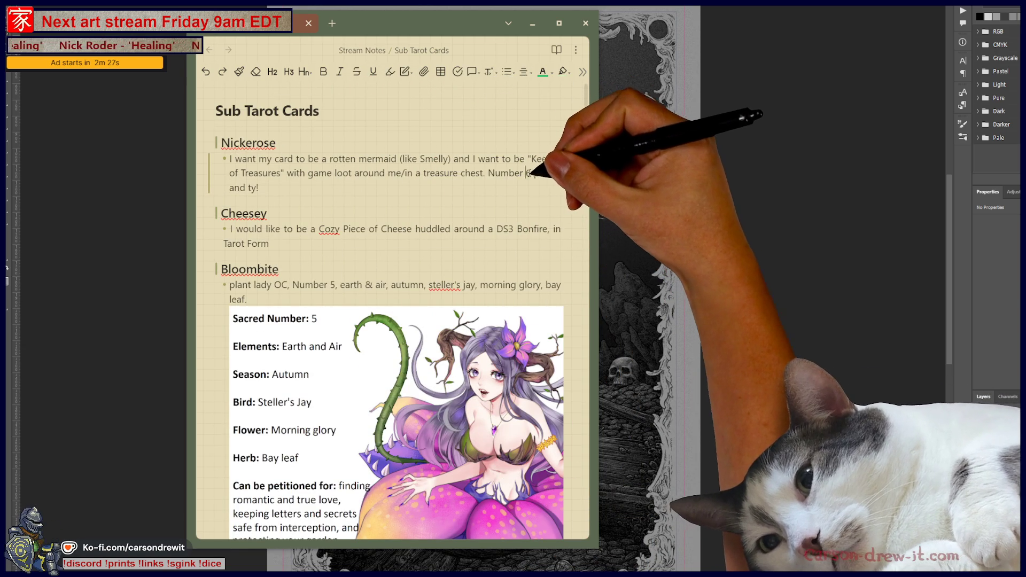
pyautogui.click(299, 214)
pyautogui.click(368, 229)
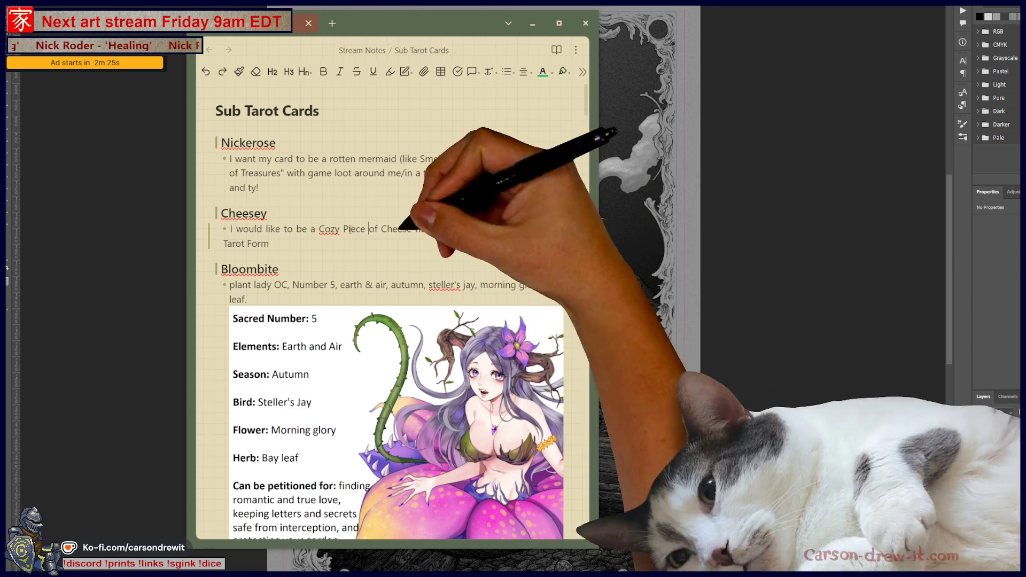
pyautogui.click(784, 270)
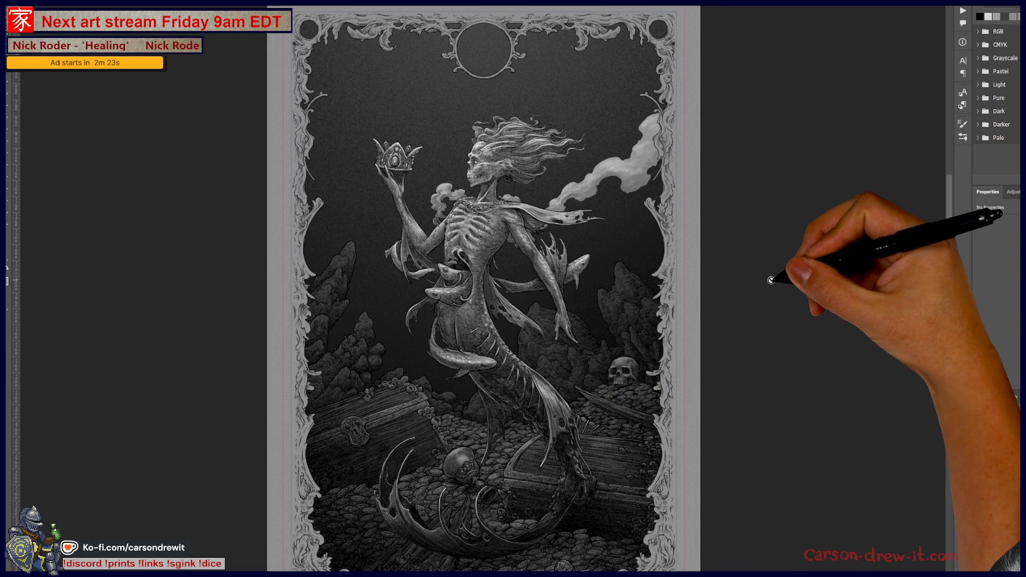
pyautogui.scroll(3, 485, 39)
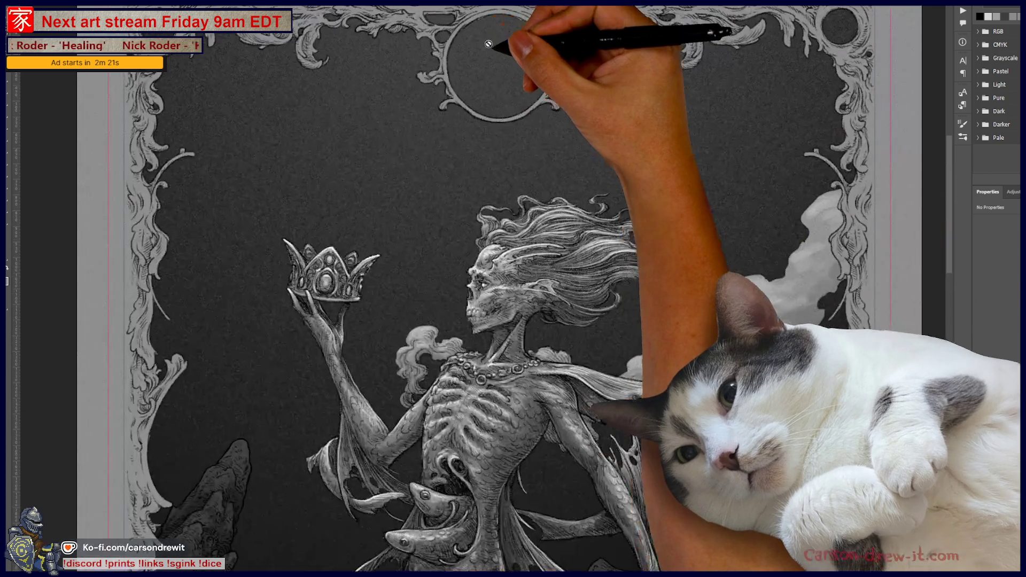
pyautogui.scroll(2, 546, 40)
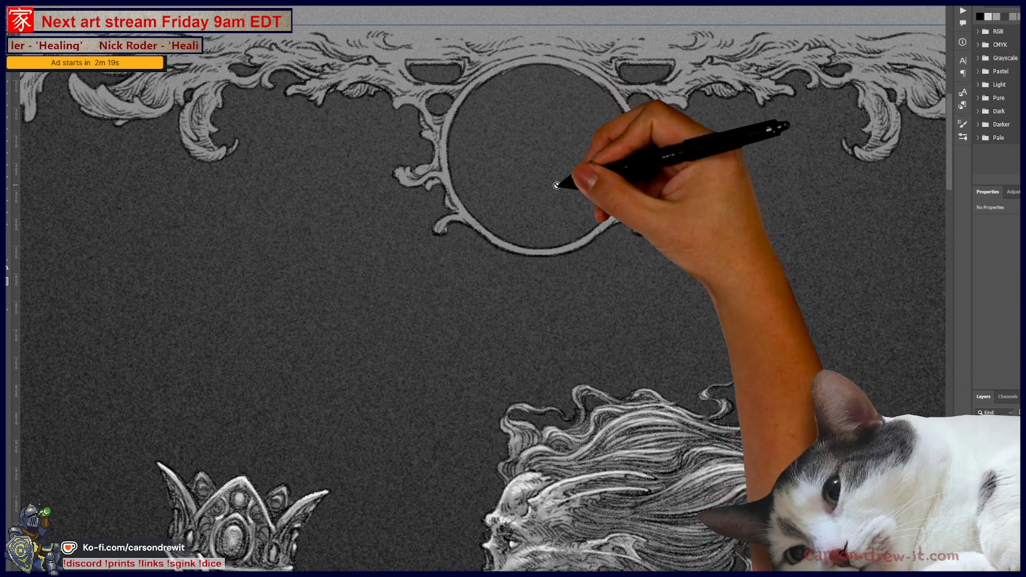
pyautogui.scroll(-3, 557, 183)
pyautogui.moveTo(687, 217); pyautogui.dragTo(573, 142)
pyautogui.moveTo(585, 321); pyautogui.dragTo(652, 104)
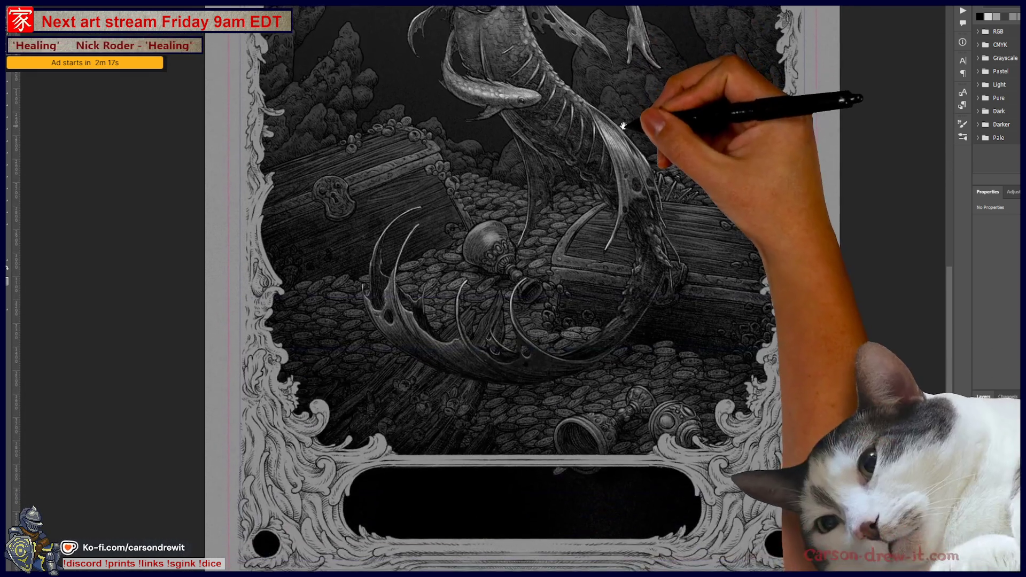
pyautogui.scroll(-2, 606, 491)
pyautogui.scroll(-2, 687, 417)
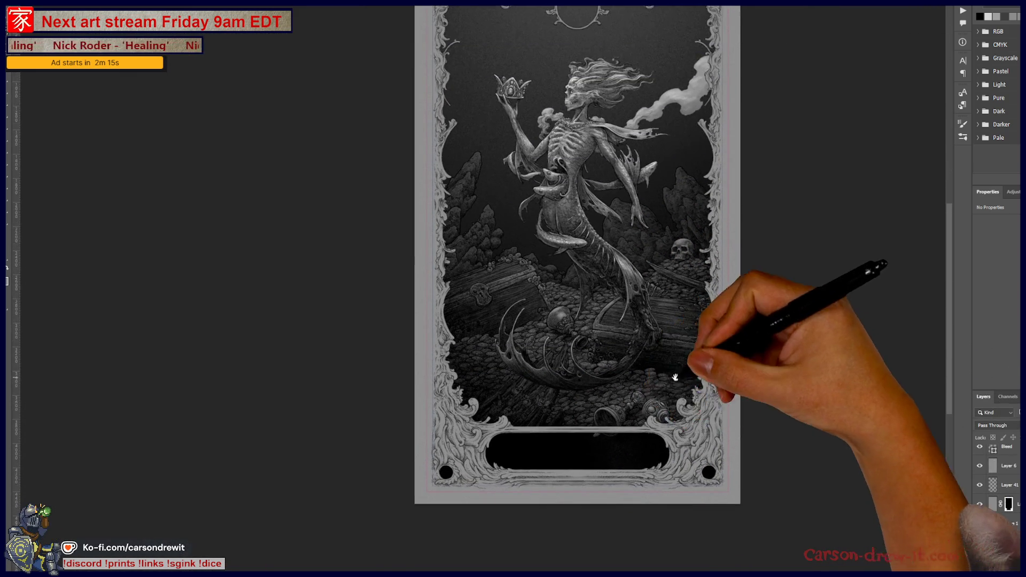
pyautogui.scroll(-1, 698, 369)
pyautogui.scroll(-1, 652, 436)
pyautogui.moveTo(621, 476); pyautogui.dragTo(612, 423)
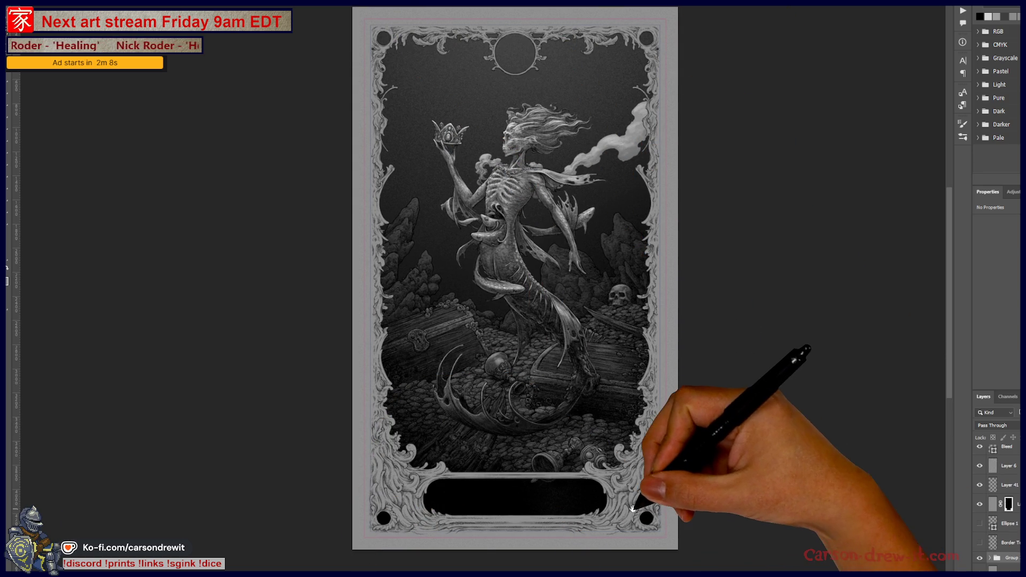
pyautogui.scroll(1, 649, 509)
pyautogui.scroll(-1, 657, 506)
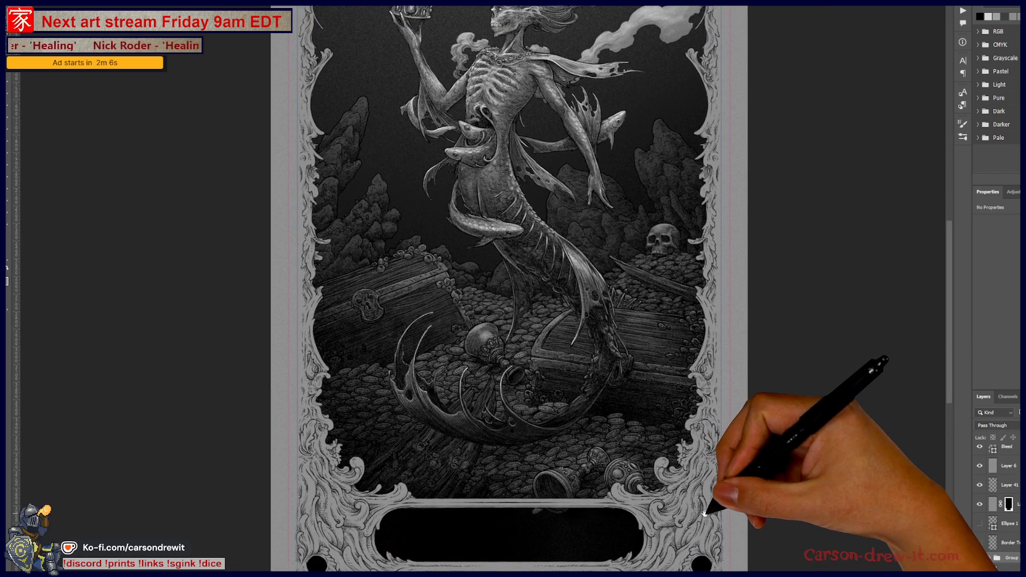
pyautogui.hscroll(-1, 701, 498)
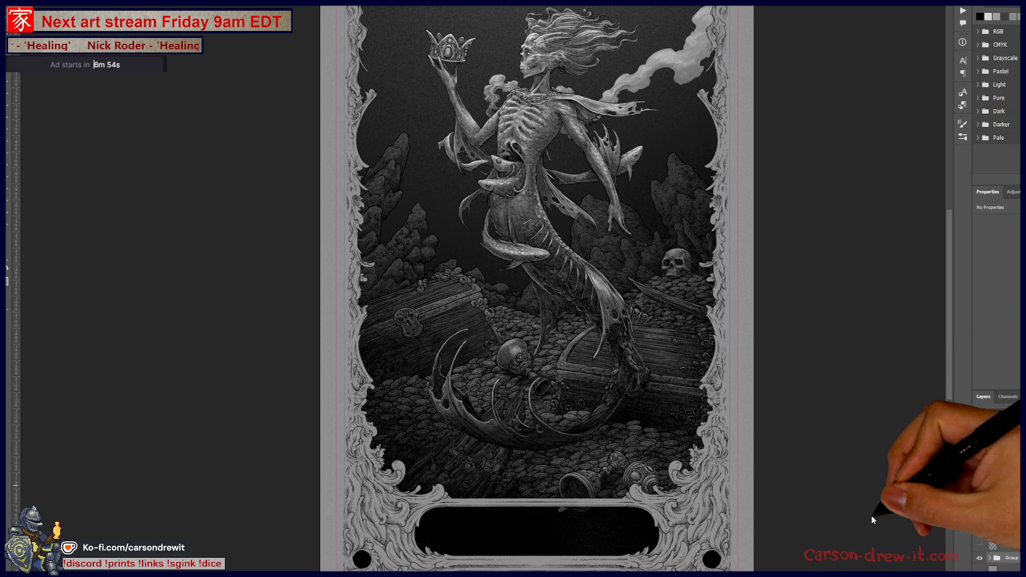
pyautogui.click(992, 504)
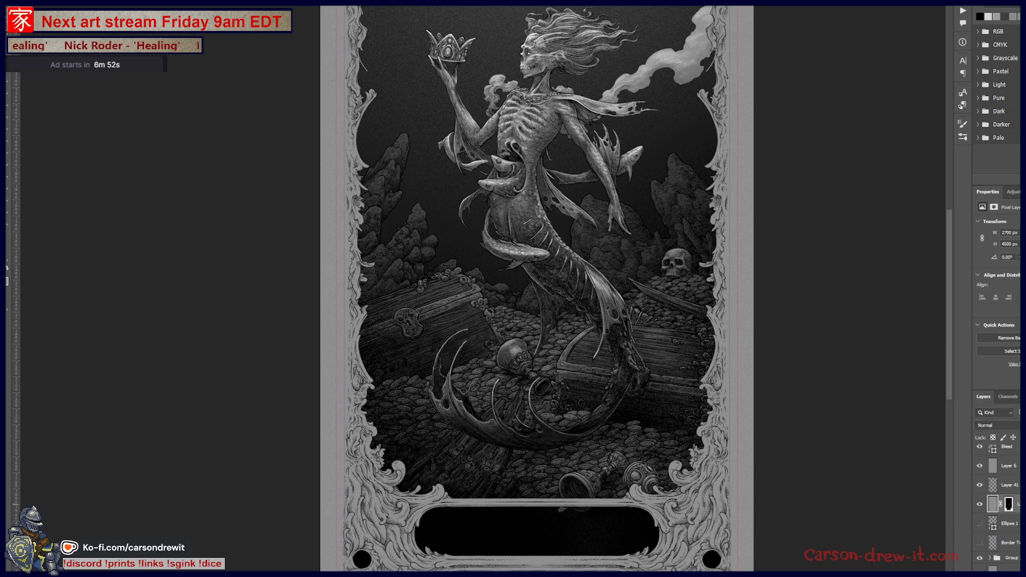
# Apply a Hue/Saturation adjustment with Lightness -20 to darken the artwork layer
pyautogui.hotkey('ctrl', 'u')
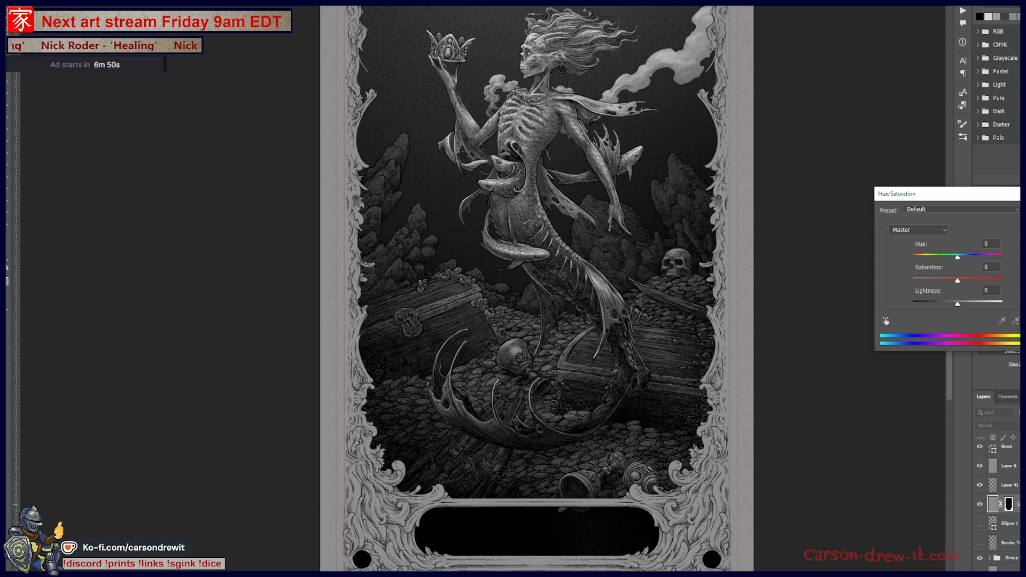
pyautogui.moveTo(957, 304); pyautogui.dragTo(947, 303)
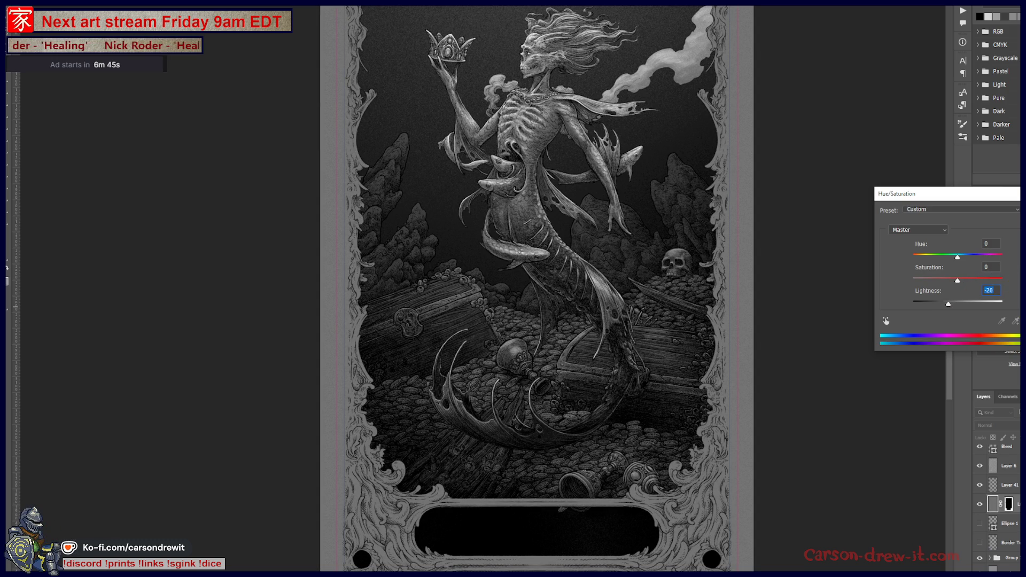
pyautogui.press('Return')
pyautogui.scroll(2, 888, 425)
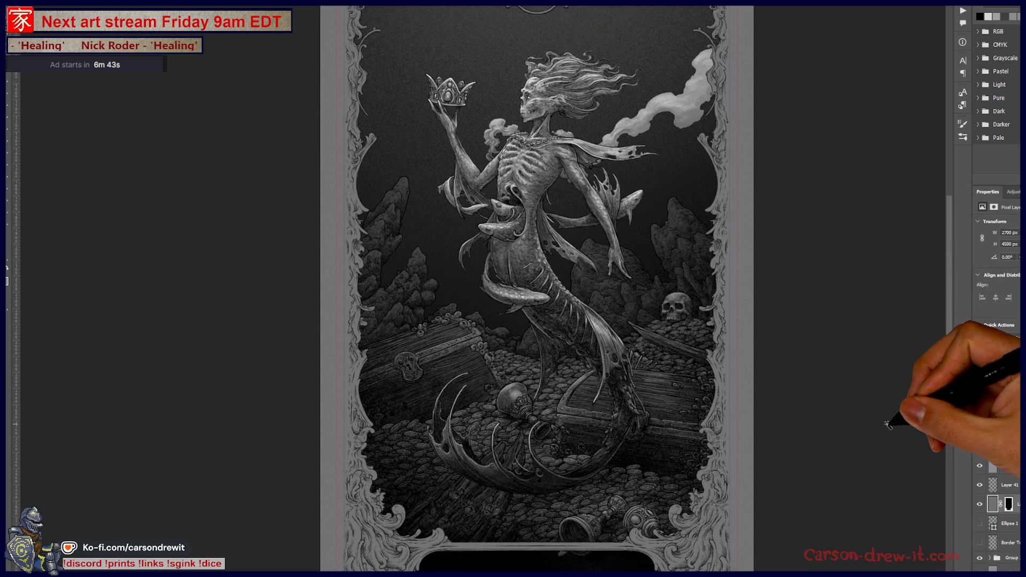
pyautogui.scroll(2, 888, 425)
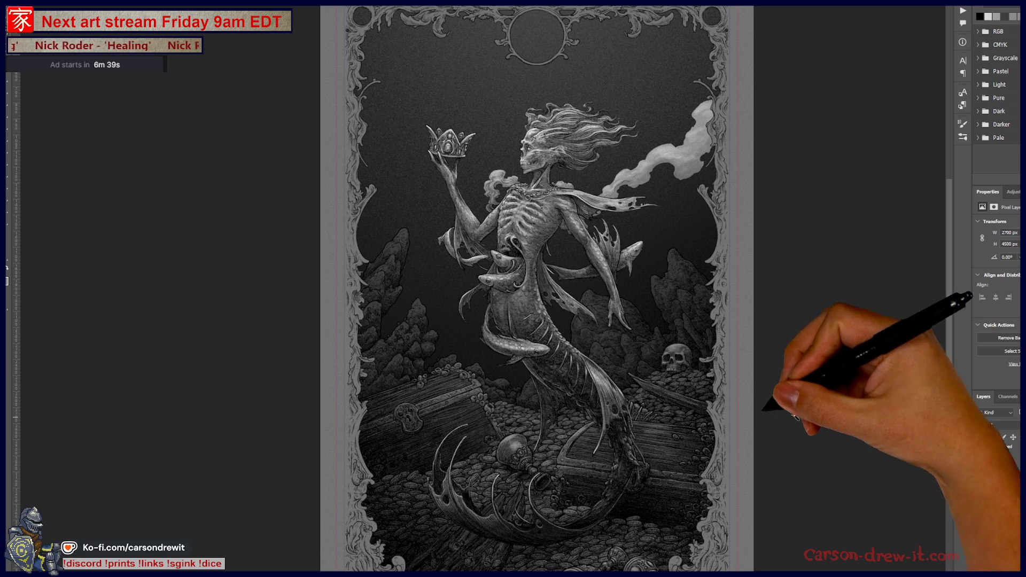
pyautogui.scroll(2, 774, 368)
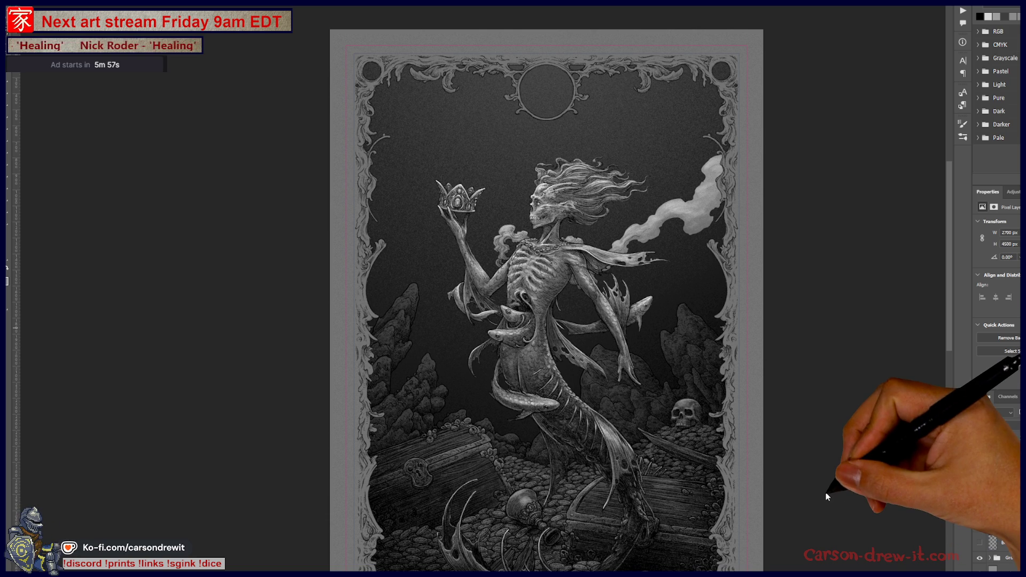
pyautogui.scroll(-2, 825, 485)
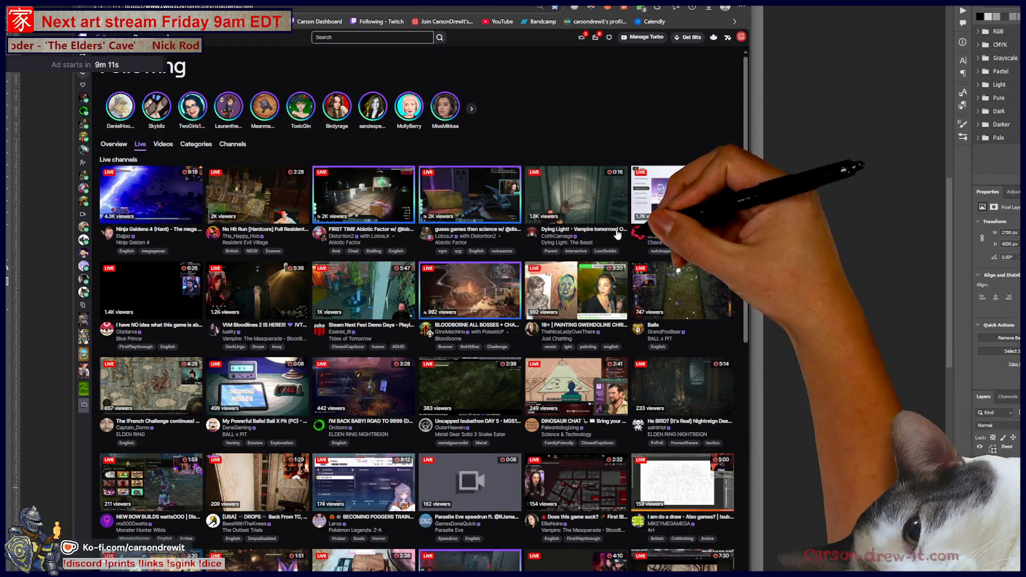
# Widen the Twitch browser window for more channels per row, then enter a live drawing stream
pyautogui.moveTo(750, 386); pyautogui.dragTo(968, 385)
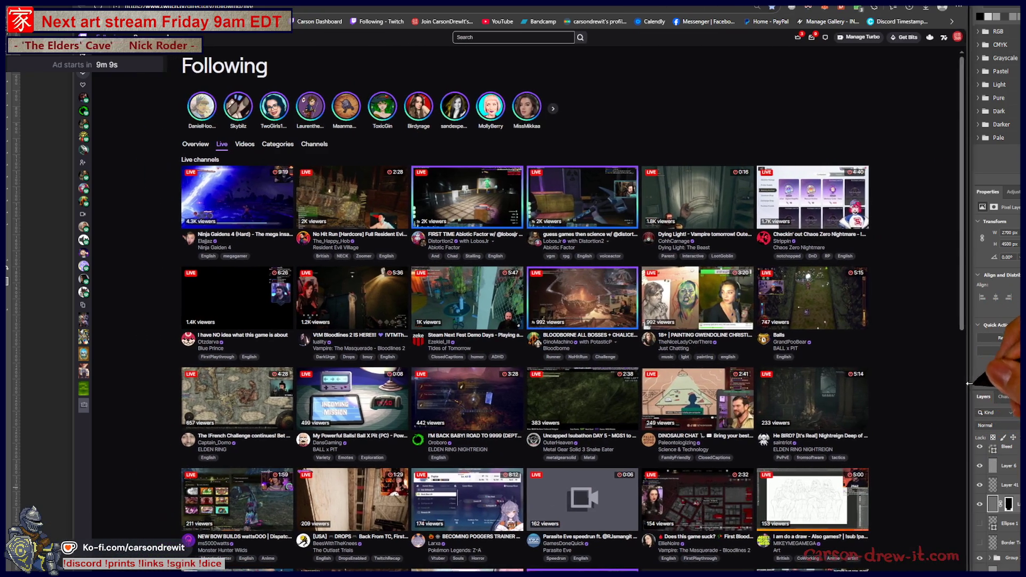
pyautogui.scroll(-5, 813, 345)
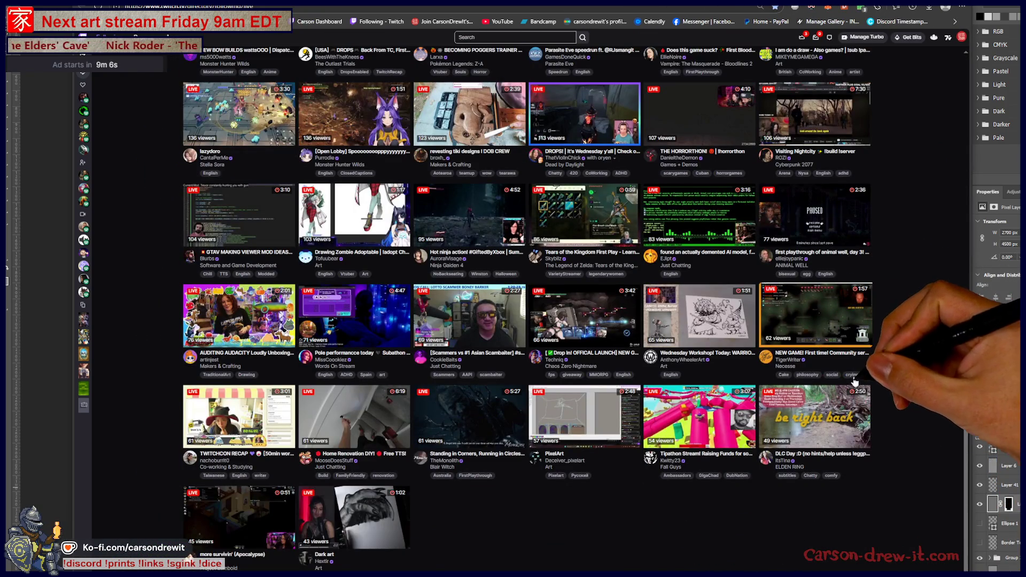
pyautogui.scroll(-3, 855, 382)
pyautogui.scroll(-3, 857, 405)
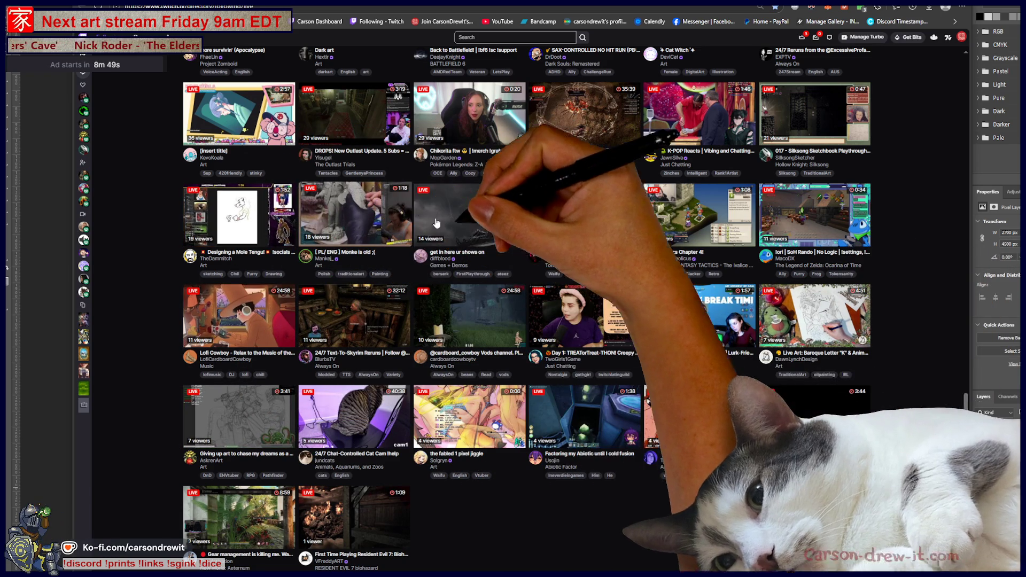
pyautogui.scroll(1, 922, 273)
pyautogui.scroll(1, 923, 273)
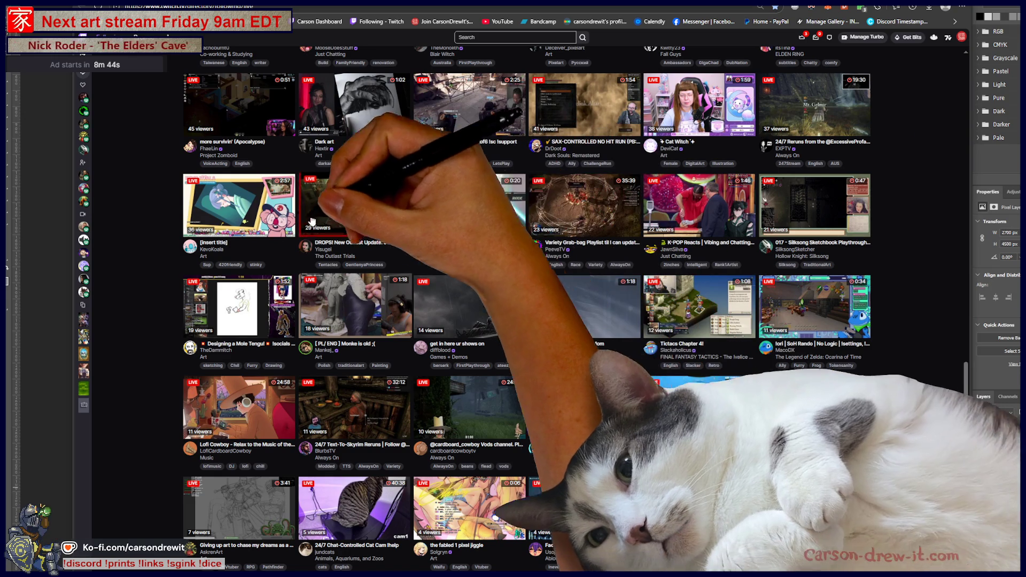
pyautogui.scroll(1, 466, 210)
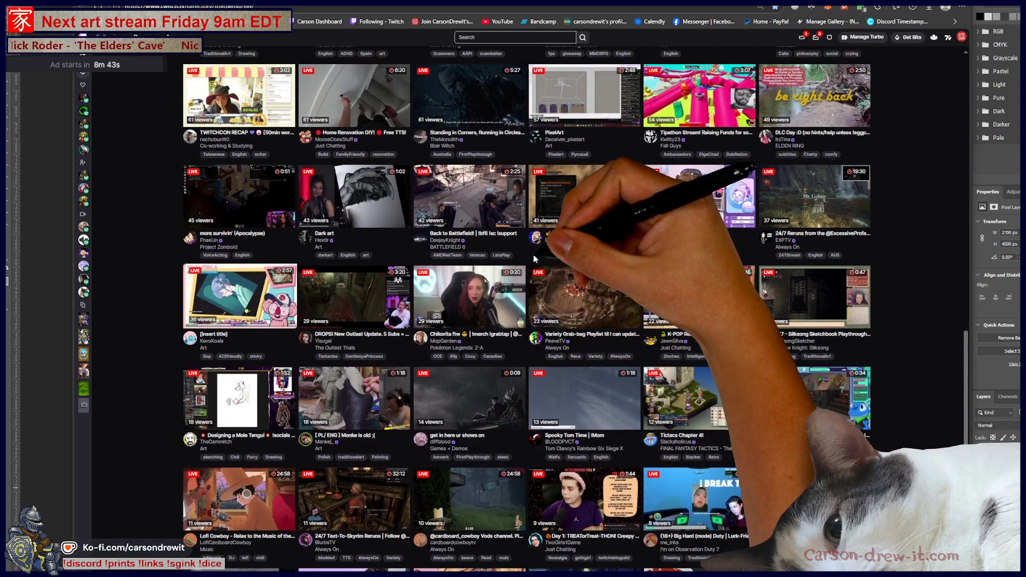
pyautogui.scroll(2, 684, 279)
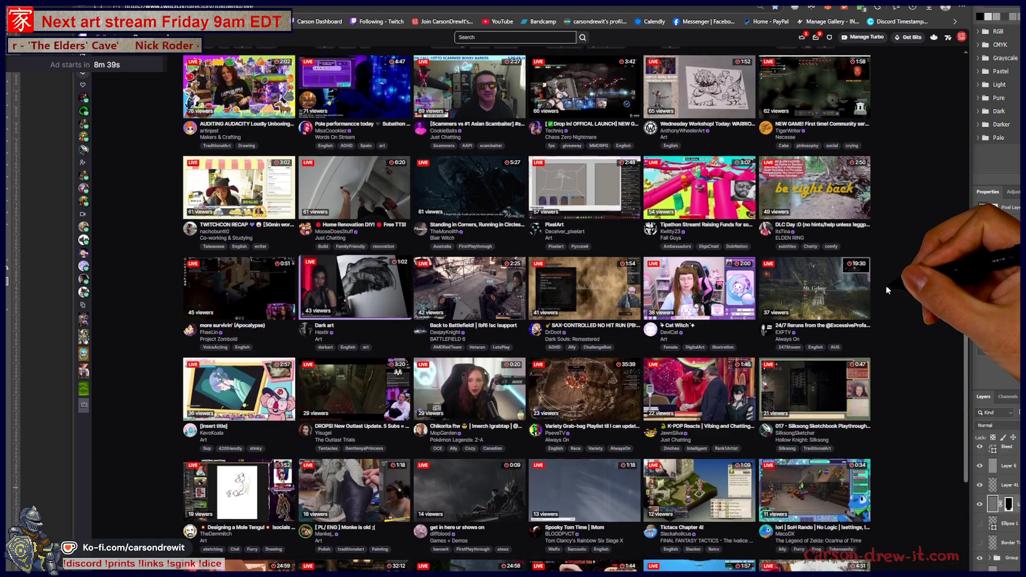
pyautogui.scroll(1, 793, 291)
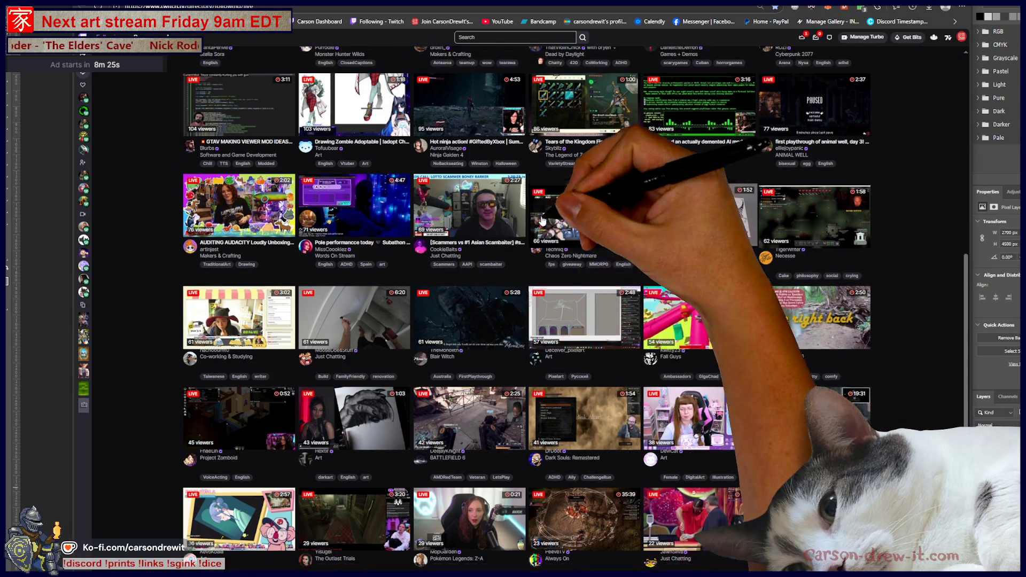
pyautogui.scroll(2, 400, 201)
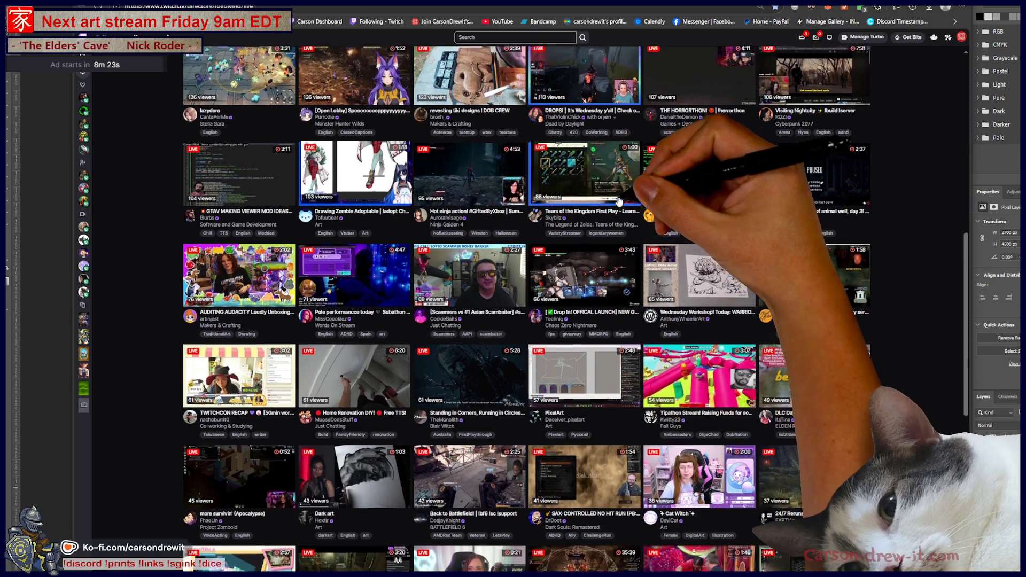
pyautogui.scroll(3, 350, 165)
pyautogui.scroll(1, 873, 219)
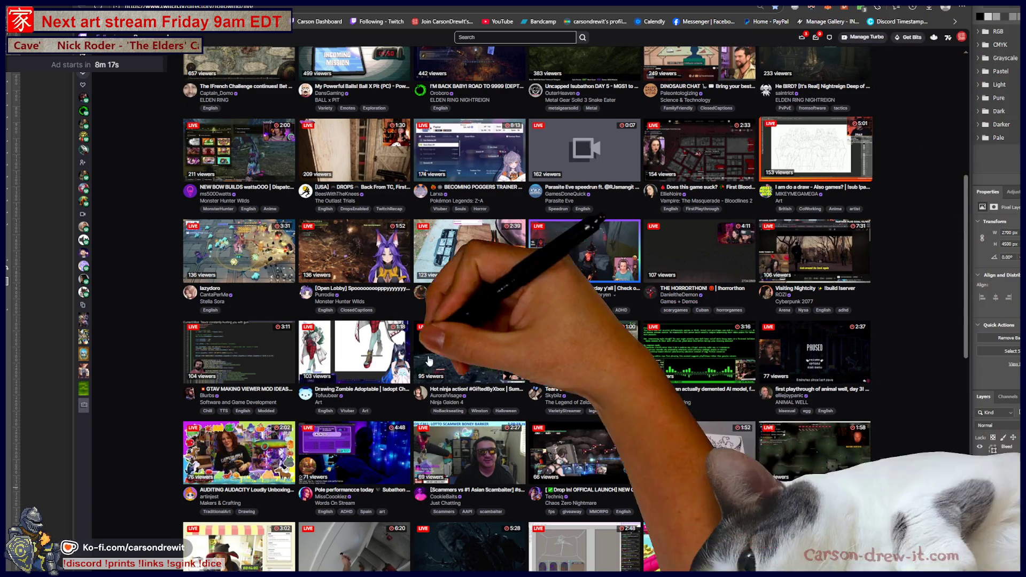
pyautogui.scroll(4, 534, 281)
pyautogui.scroll(-1, 533, 281)
pyautogui.scroll(-3, 534, 281)
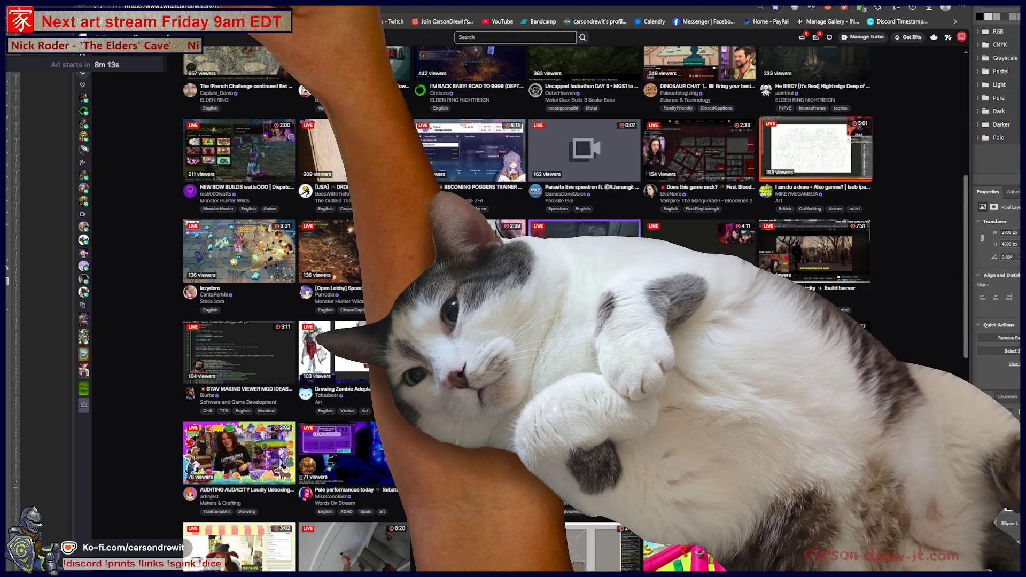
pyautogui.click(816, 149)
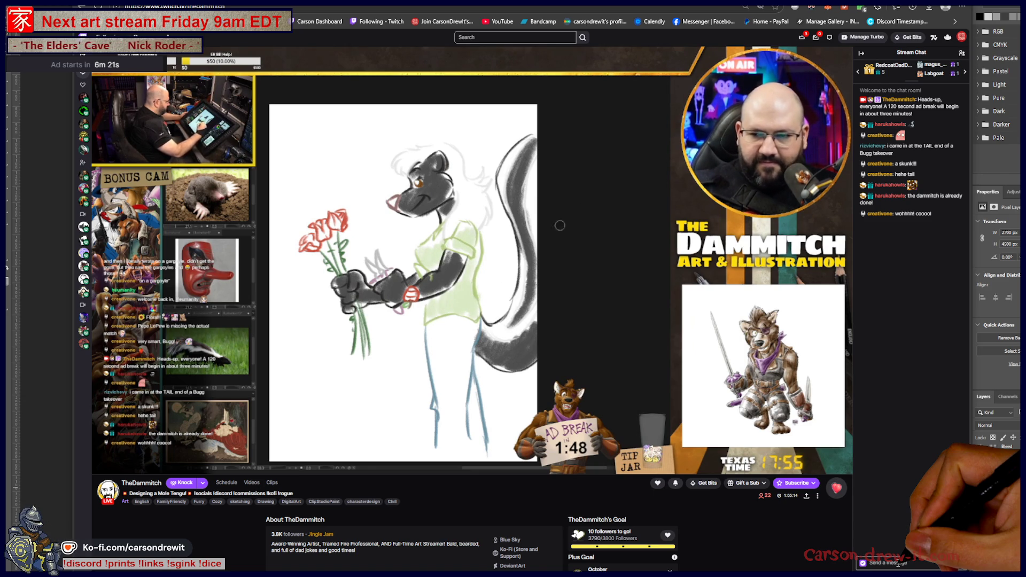
pyautogui.scroll(-1, 559, 225)
pyautogui.scroll(-2, 560, 226)
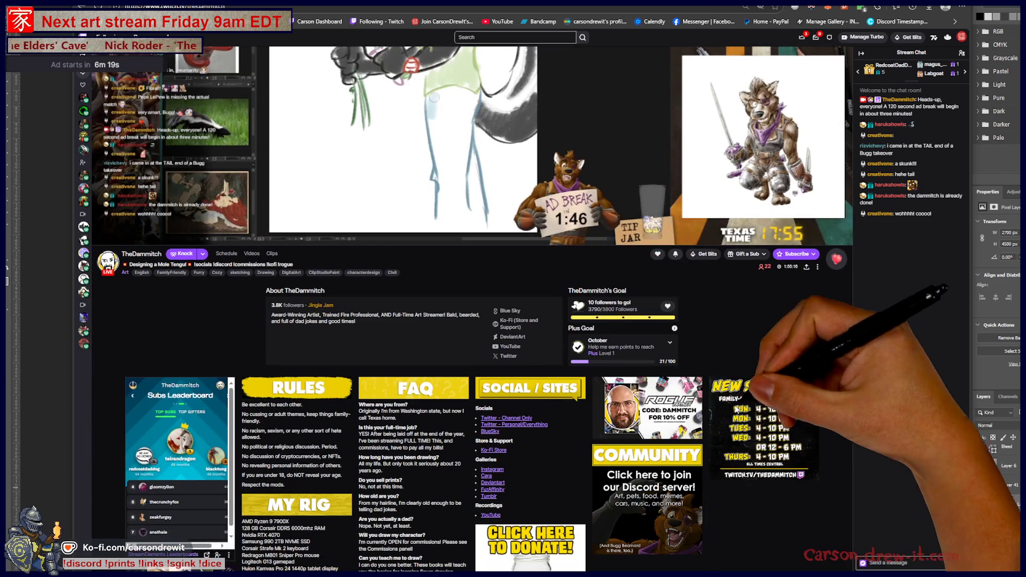
pyautogui.scroll(-1, 737, 410)
pyautogui.scroll(-2, 736, 410)
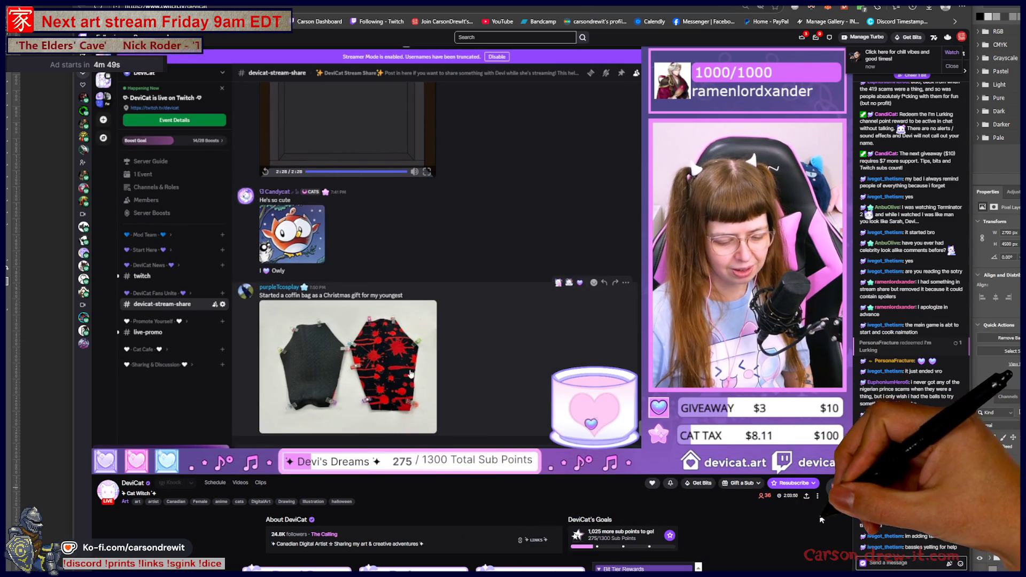
pyautogui.scroll(-2, 793, 525)
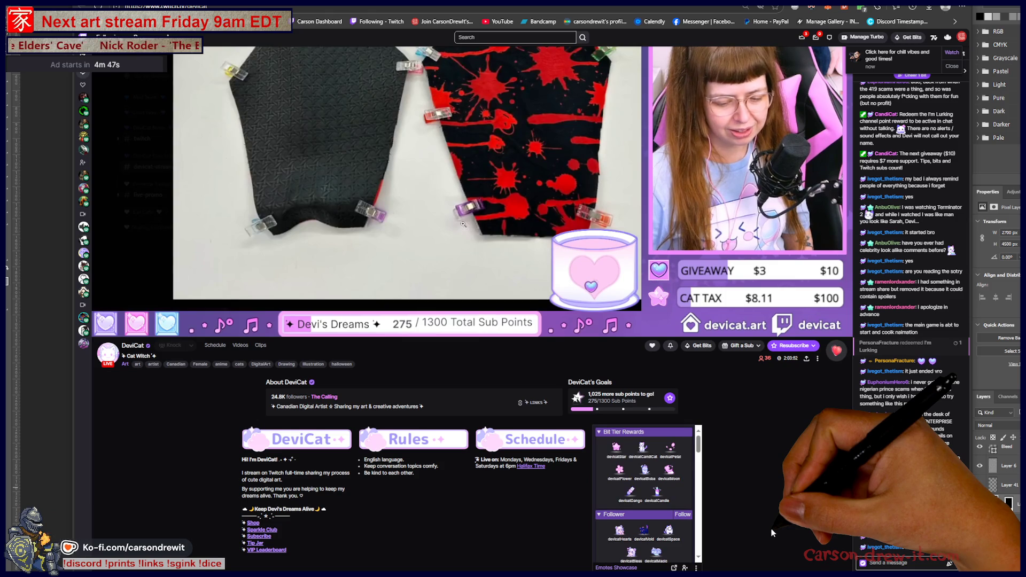
pyautogui.scroll(2, 772, 532)
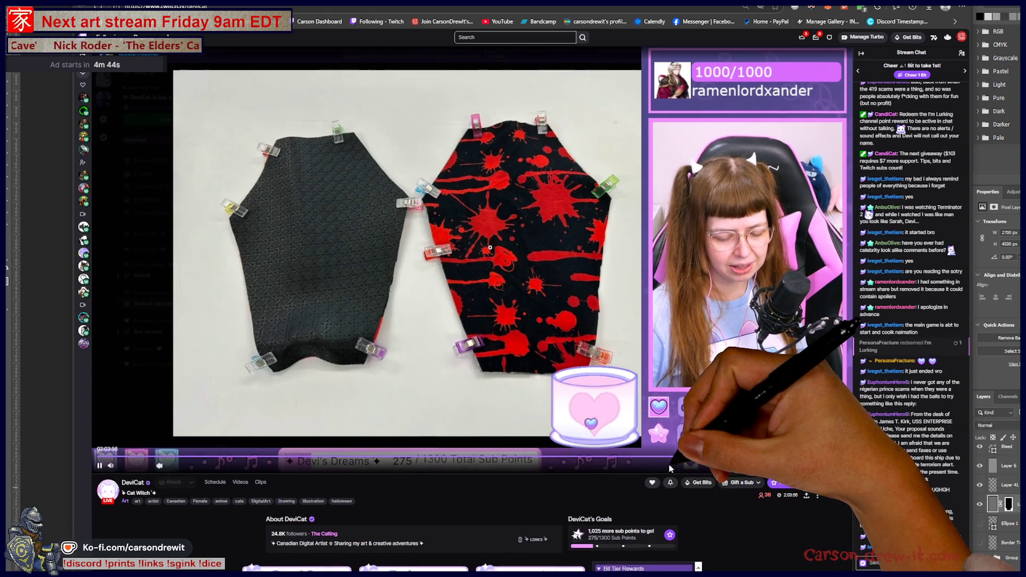
pyautogui.scroll(-1, 595, 433)
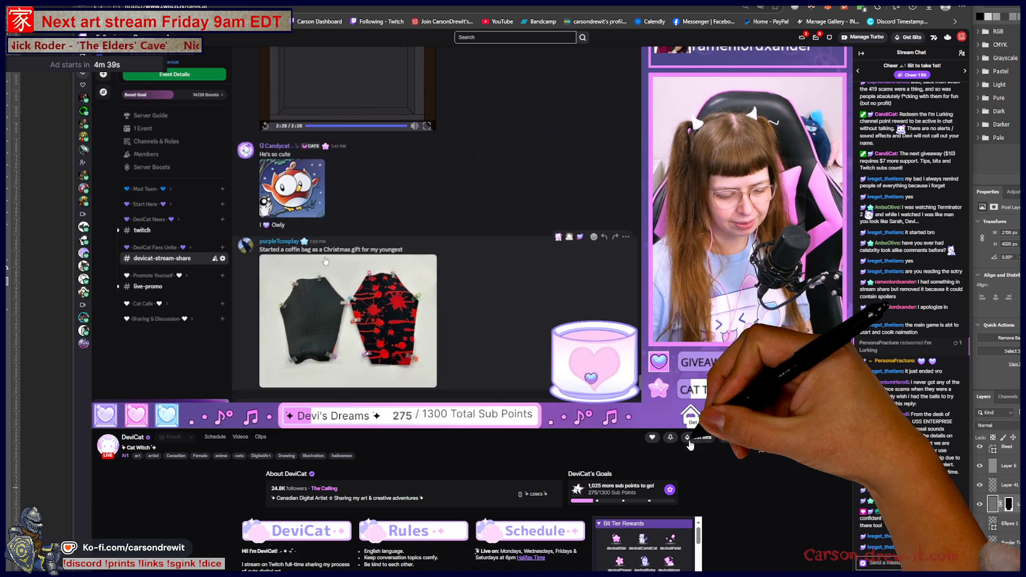
pyautogui.scroll(-7, 672, 275)
pyautogui.scroll(8, 709, 307)
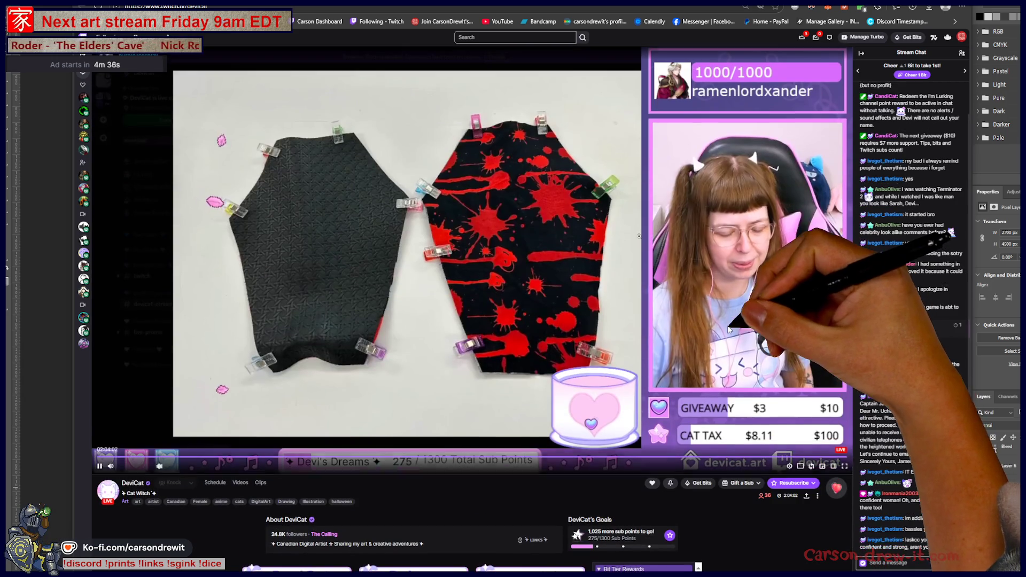